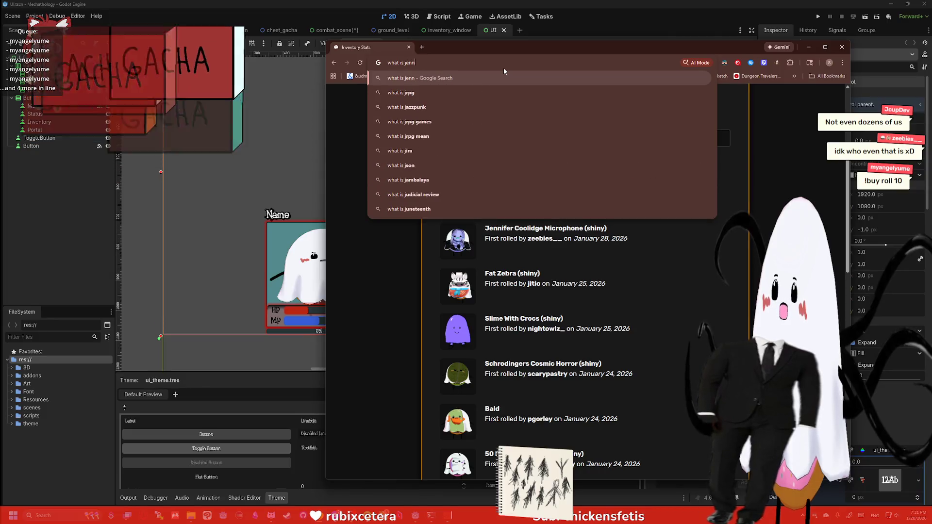
# Step: Search Google for what the actress is known for and scroll the results
pyautogui.write('e known for')
pyautogui.press('Return')
pyautogui.scroll(-4, 501, 148)
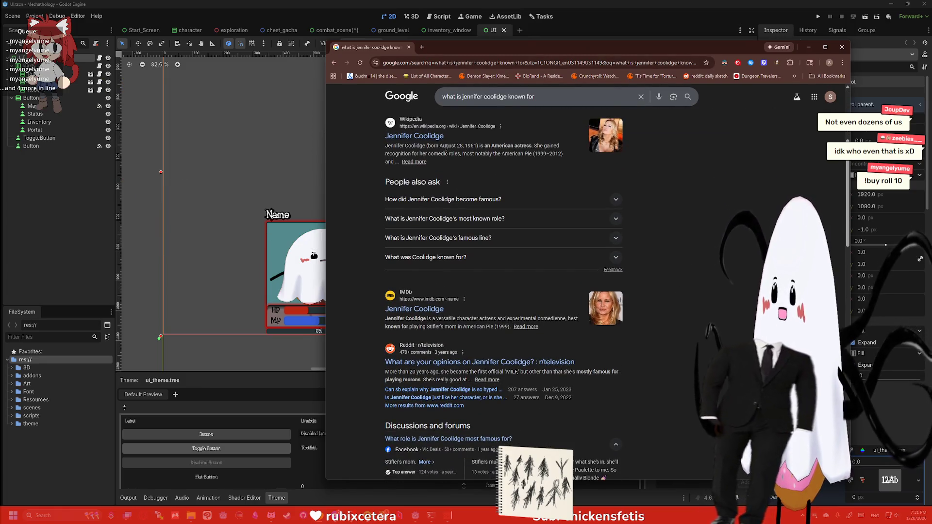
pyautogui.scroll(-1, 437, 242)
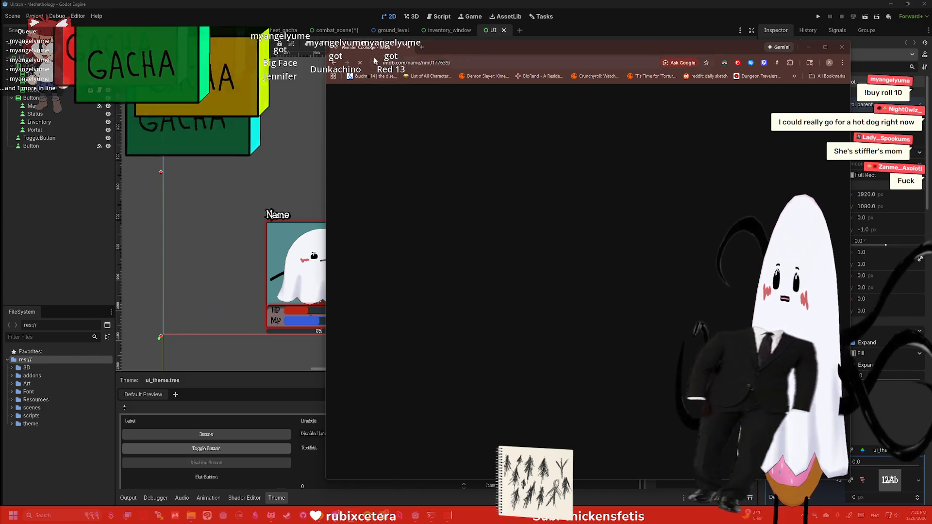
# Step: Return to the search results and open her Wikipedia article
pyautogui.click(334, 63)
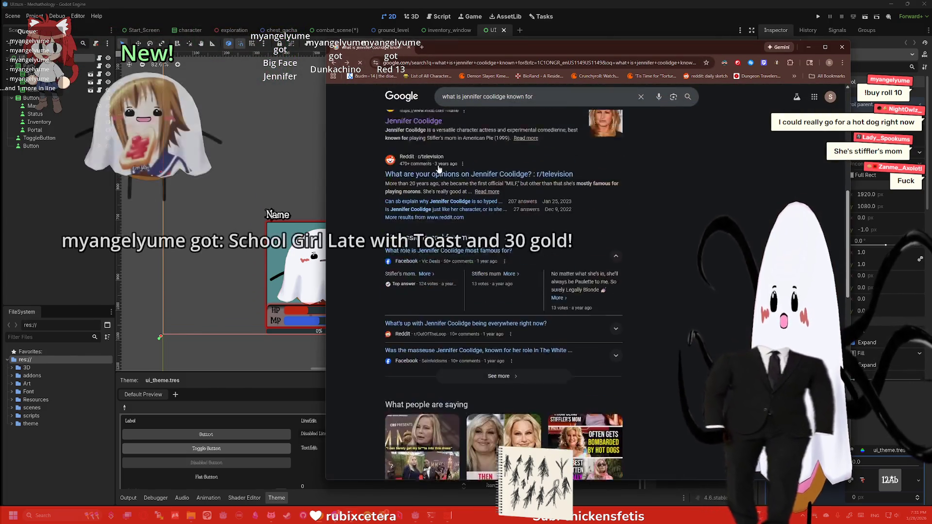
pyautogui.scroll(5, 458, 182)
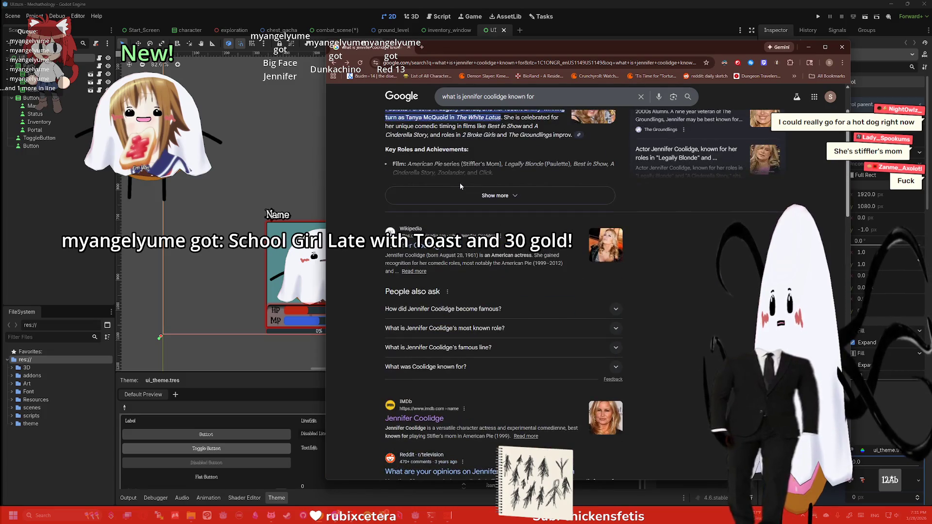
pyautogui.click(490, 192)
pyautogui.scroll(-10, 542, 190)
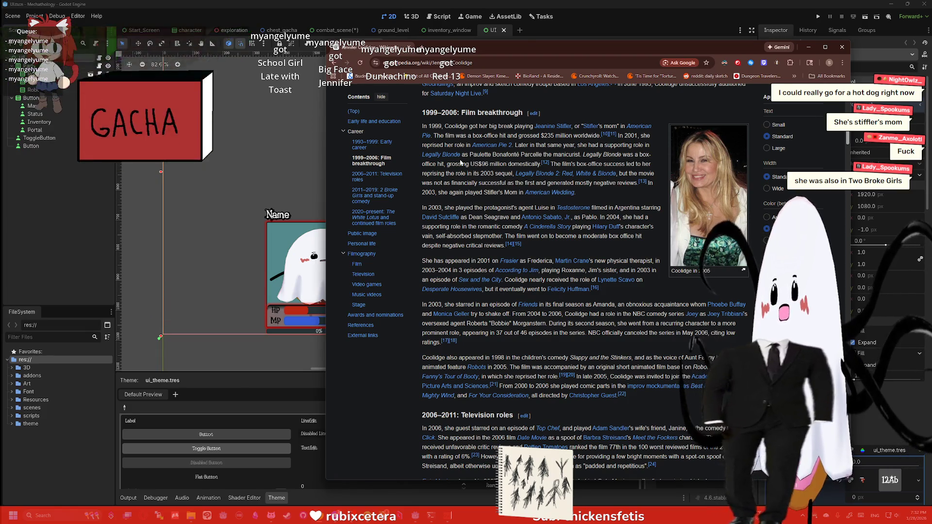
pyautogui.scroll(-1, 472, 166)
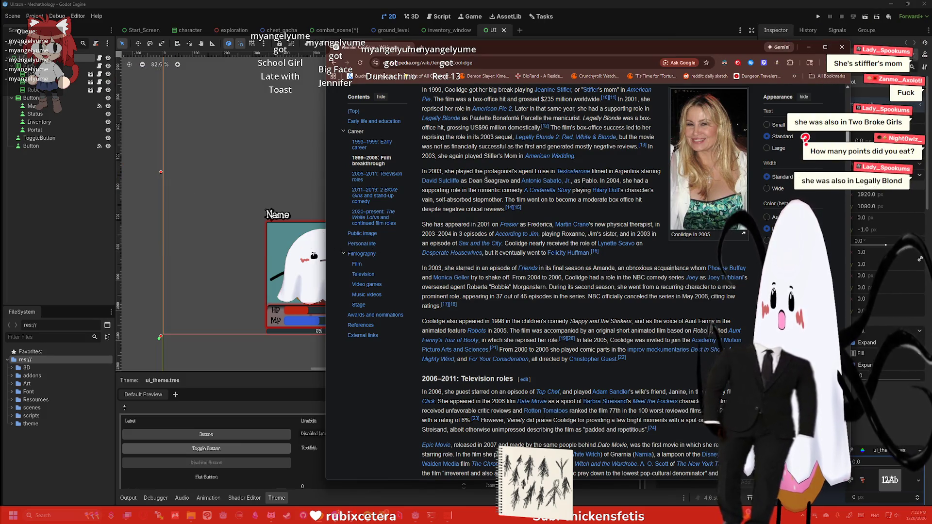
pyautogui.scroll(-1, 483, 186)
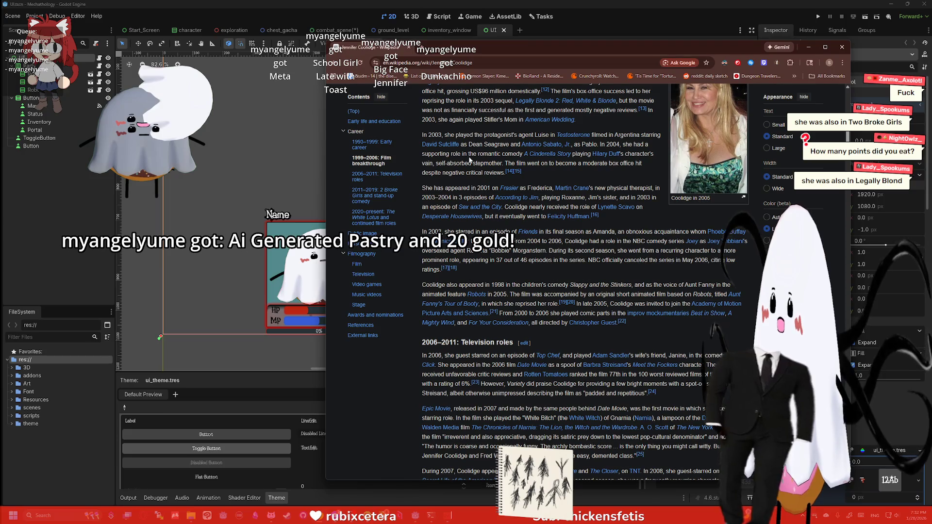
pyautogui.scroll(-1, 470, 160)
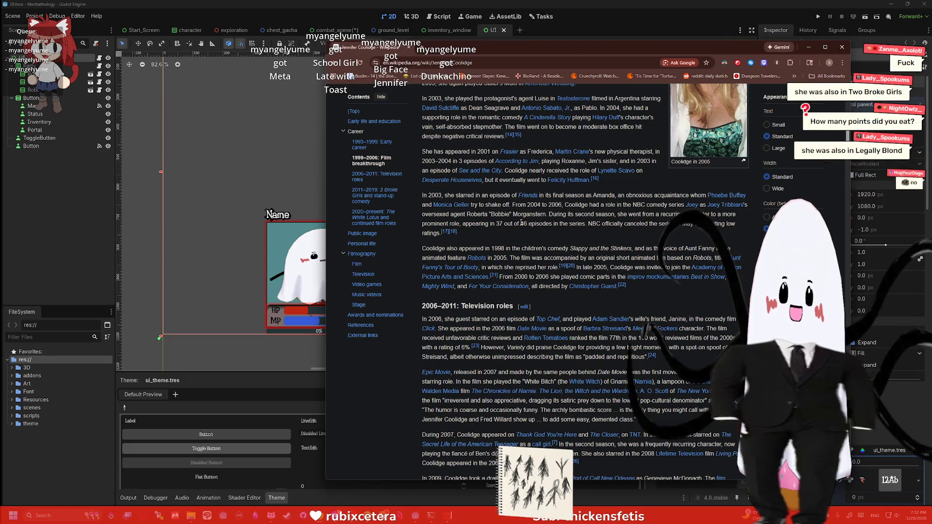
pyautogui.scroll(-1, 521, 222)
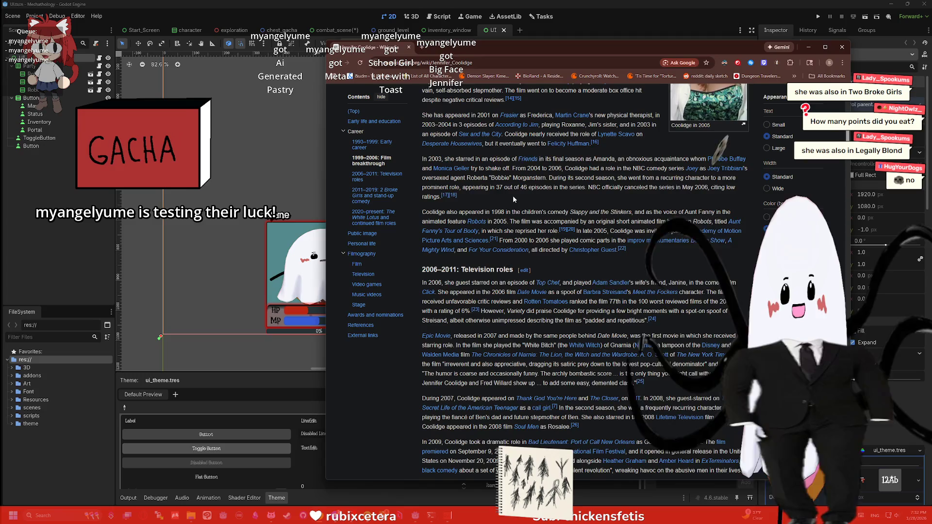
pyautogui.scroll(-1, 513, 195)
pyautogui.scroll(-1, 520, 204)
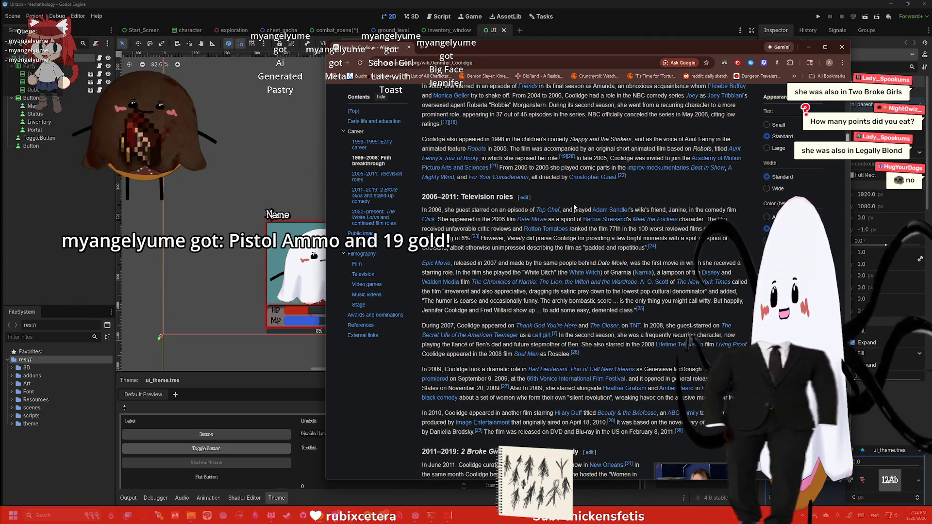
pyautogui.scroll(-1, 563, 181)
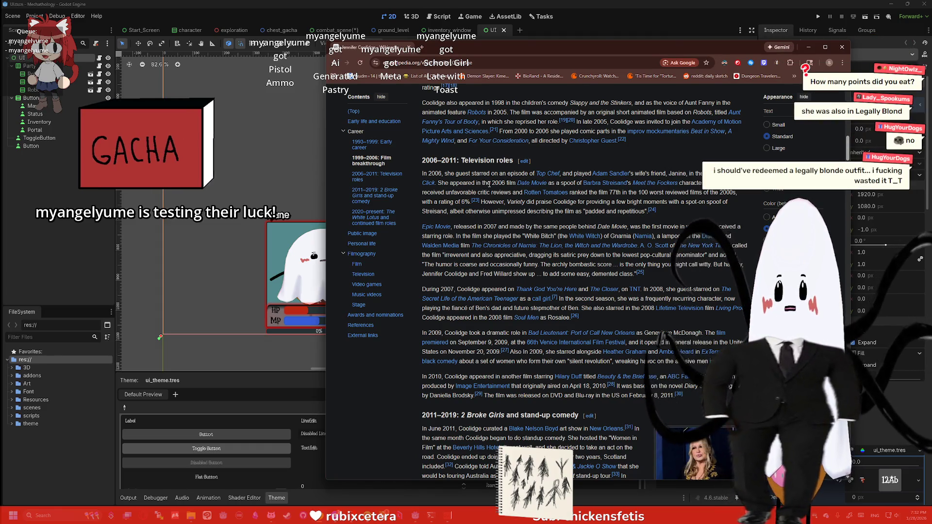
pyautogui.scroll(-1, 493, 182)
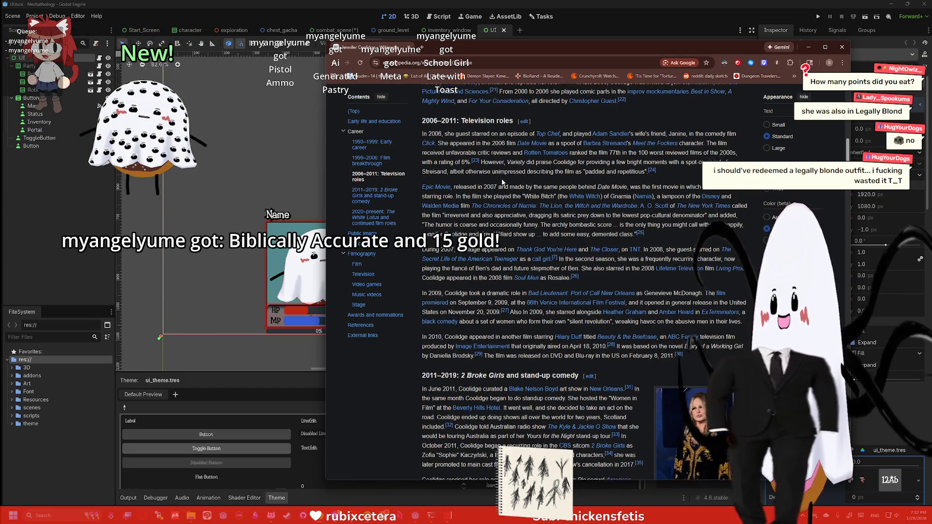
pyautogui.scroll(-1, 501, 179)
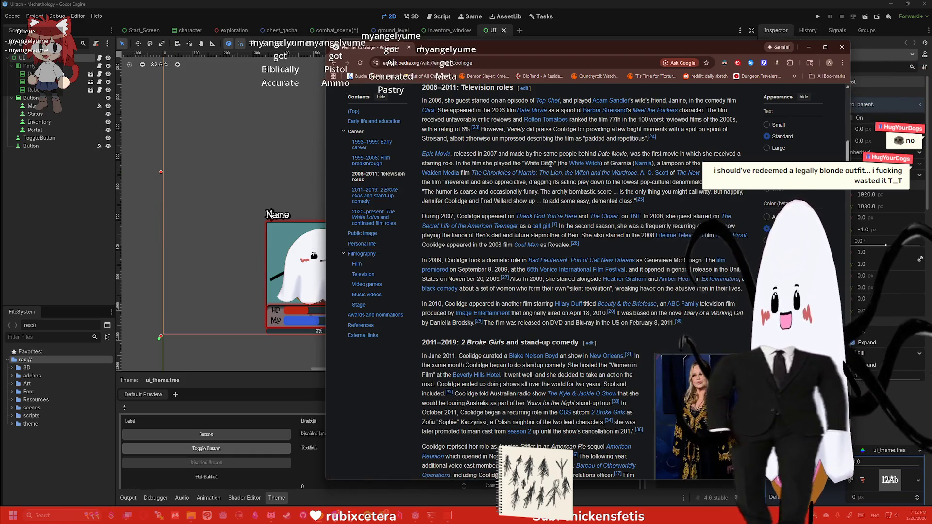
pyautogui.scroll(-1, 486, 162)
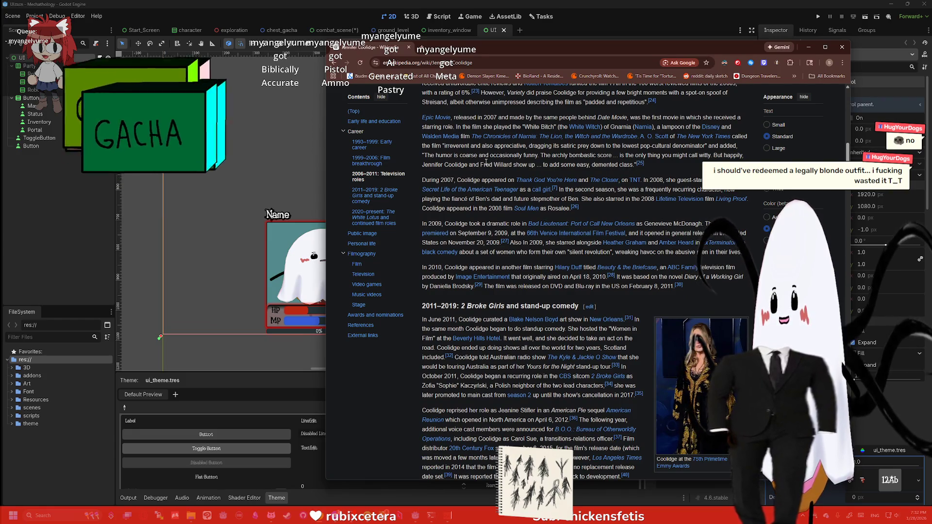
pyautogui.scroll(-3, 502, 155)
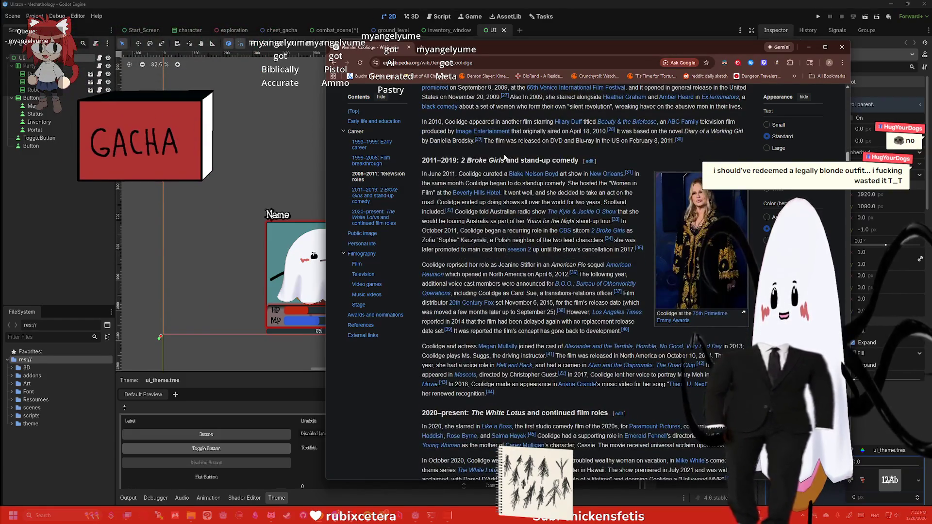
pyautogui.scroll(-1, 525, 142)
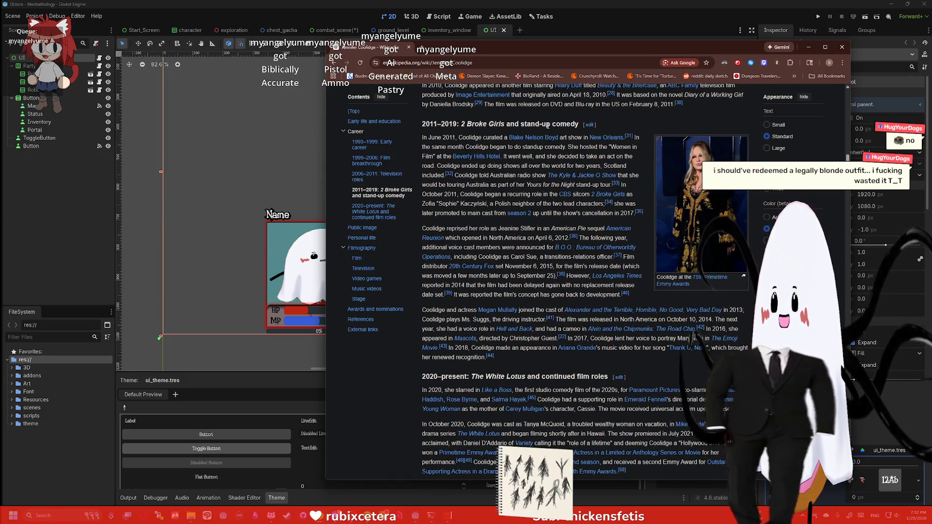
pyautogui.scroll(20, 549, 126)
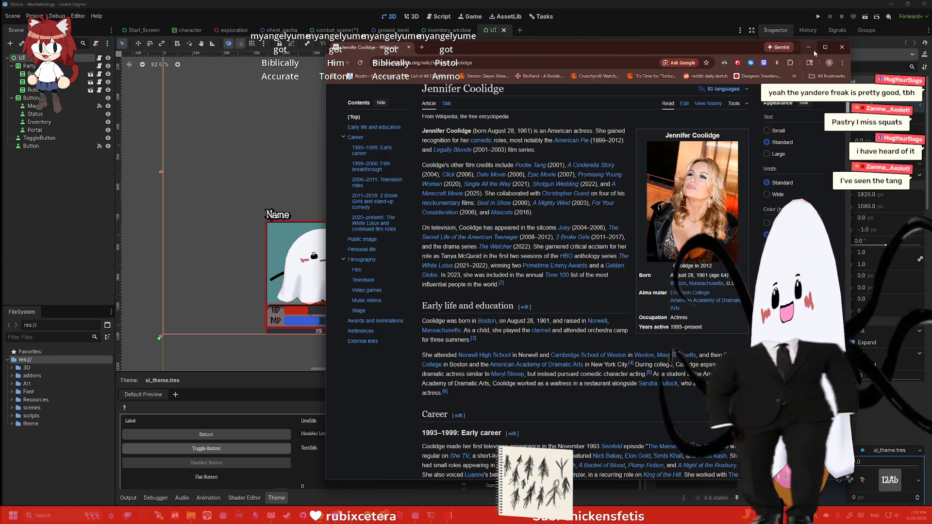
pyautogui.click(837, 44)
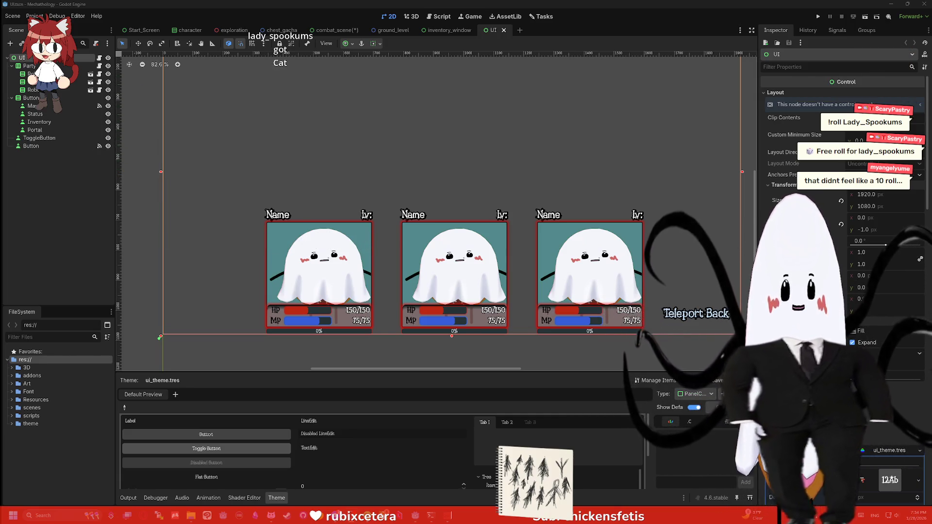
# Step: Bring up the list of open windows with Alt+Tab
pyautogui.hotkey('alt', 'Tab')
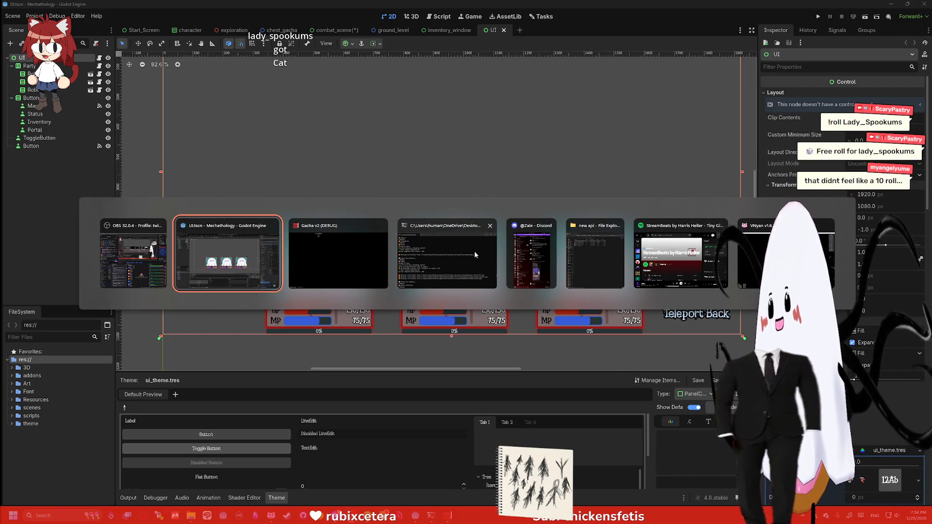
# Step: Bring the terminal's gacha roll log forward and scroll down through the results
pyautogui.click(474, 251)
pyautogui.scroll(10, 383, 184)
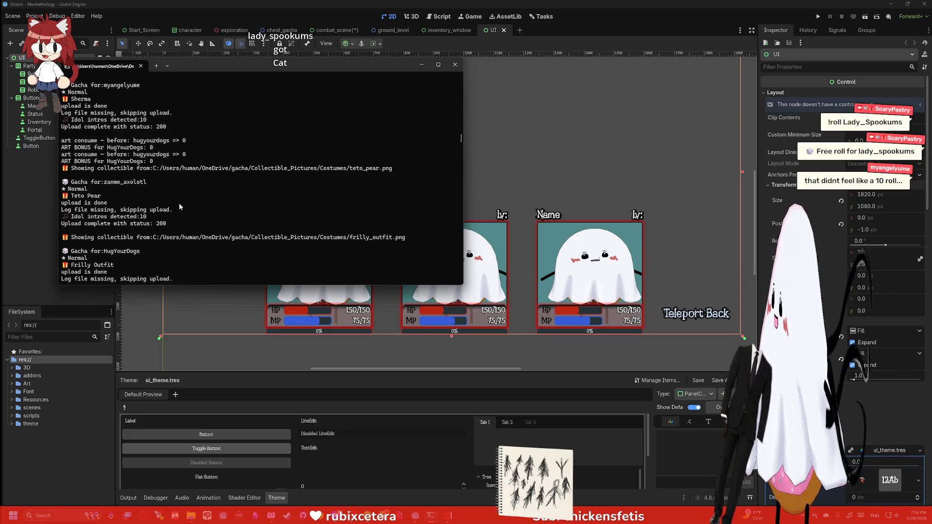
pyautogui.scroll(-10, 147, 192)
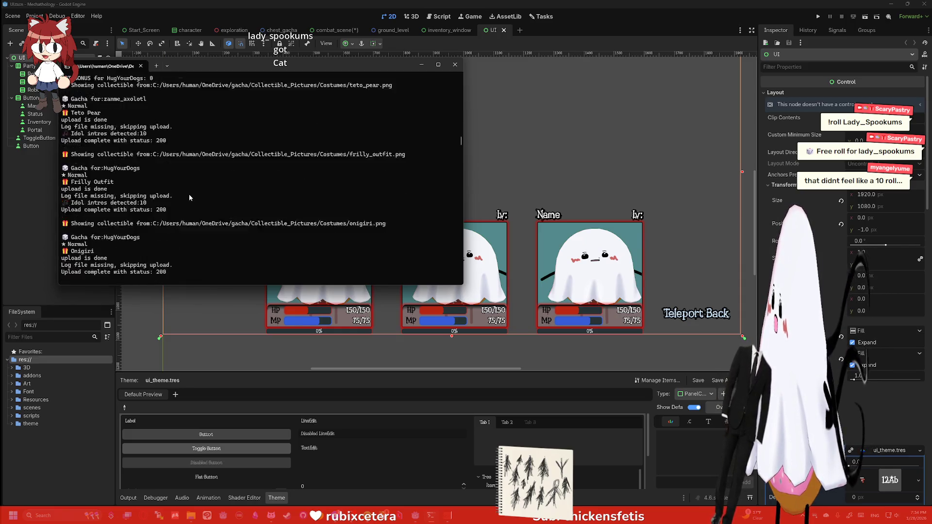
pyautogui.scroll(-7, 191, 195)
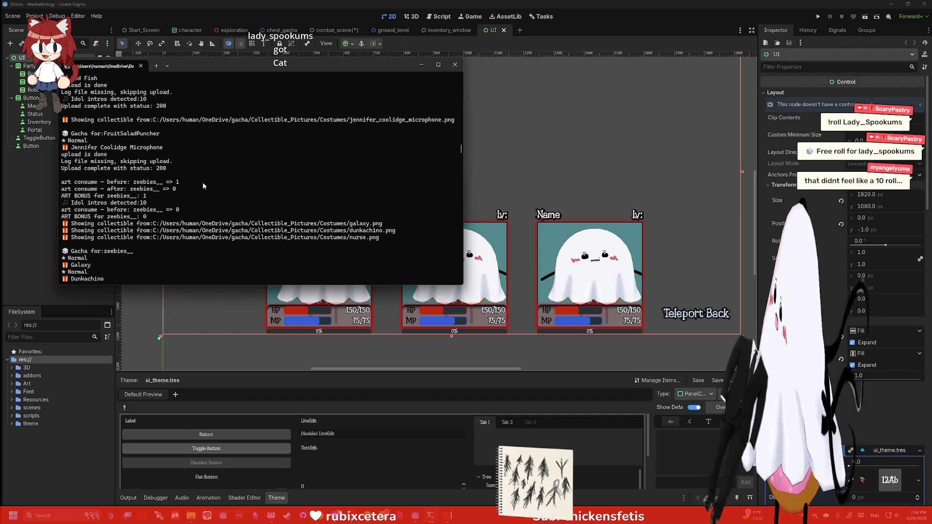
pyautogui.scroll(-8, 204, 187)
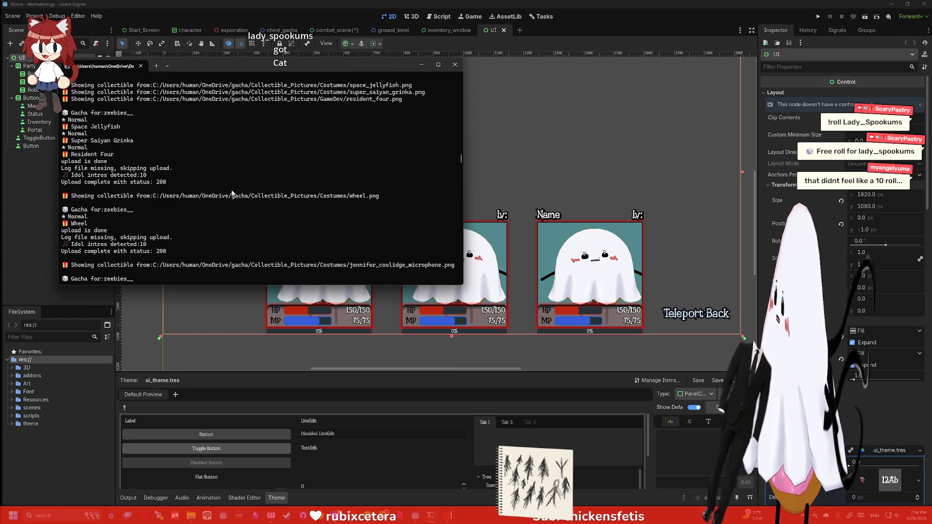
pyautogui.scroll(-5, 234, 193)
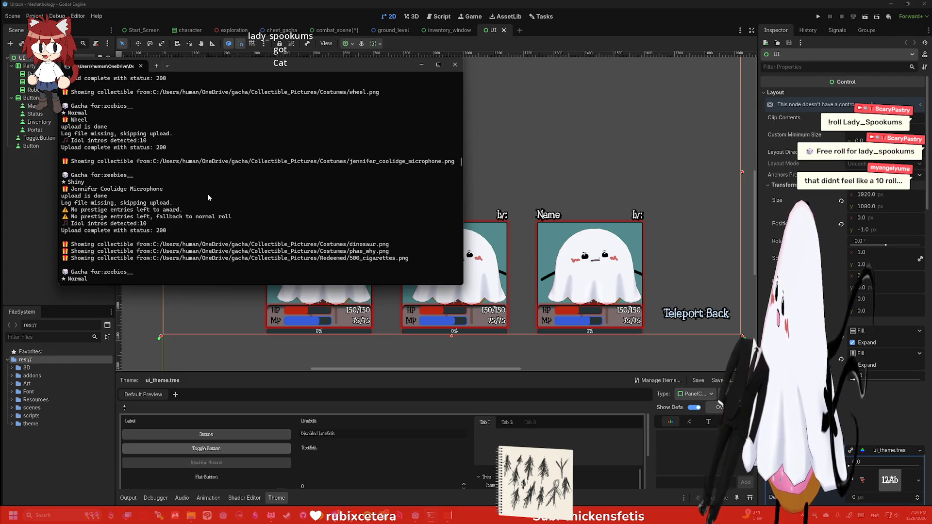
pyautogui.scroll(-12, 208, 195)
pyautogui.scroll(-5, 234, 202)
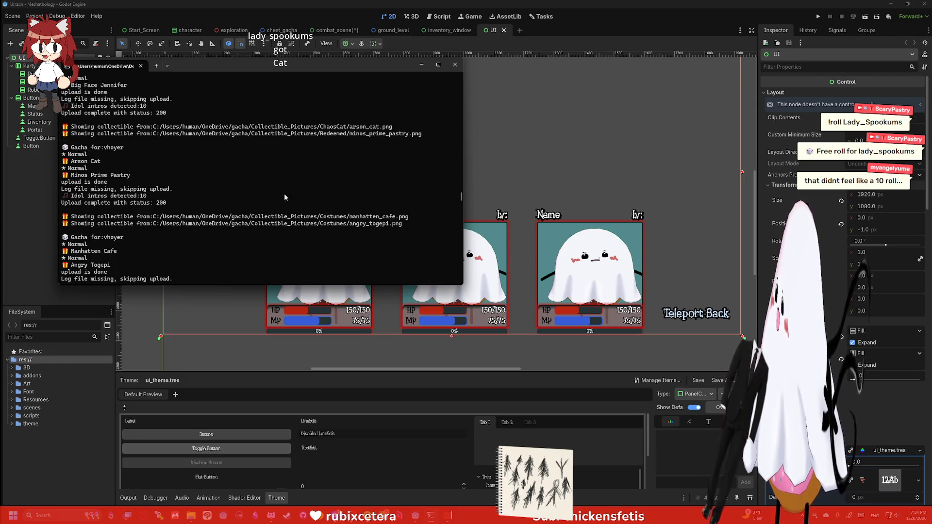
# Step: Scroll back up to the Cat roll, then minimize the terminal to reveal Godot
pyautogui.moveTo(462, 202); pyautogui.dragTo(462, 280)
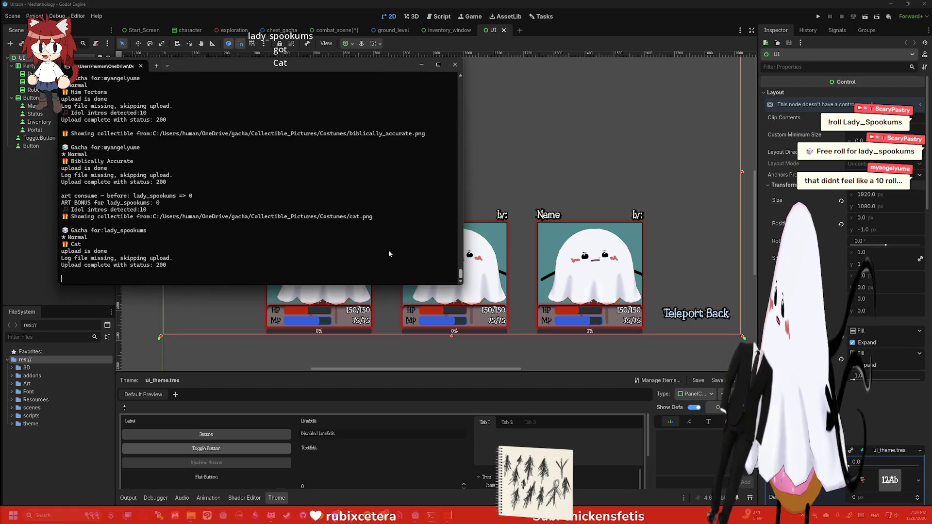
pyautogui.scroll(4, 250, 214)
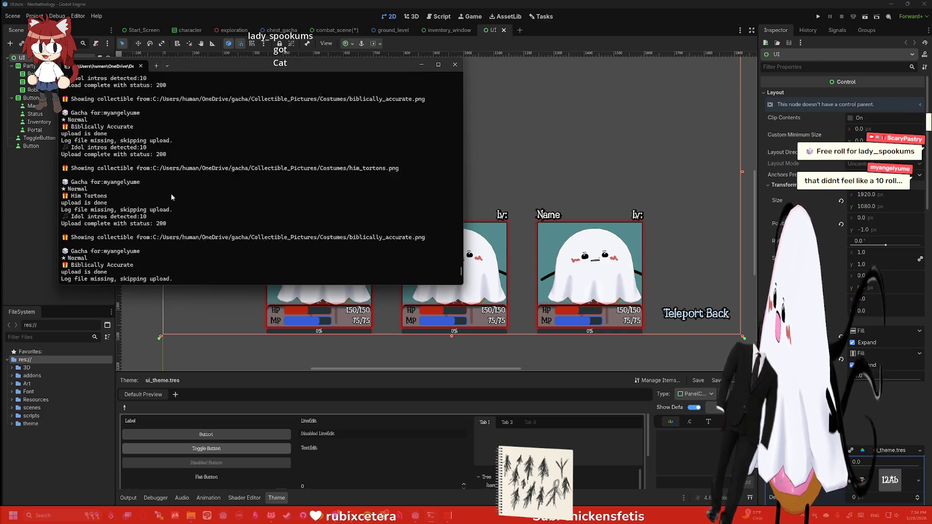
pyautogui.scroll(2, 171, 193)
pyautogui.scroll(8, 161, 173)
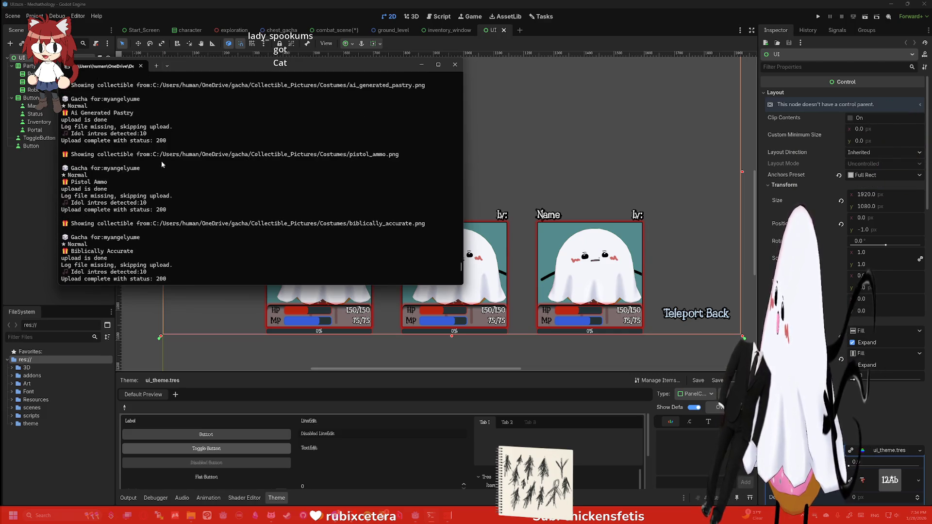
pyautogui.scroll(6, 168, 165)
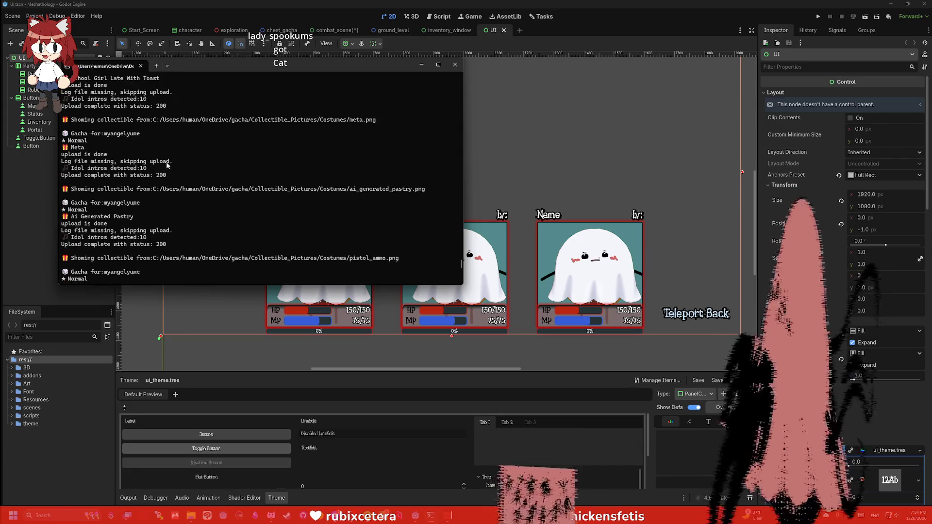
pyautogui.scroll(9, 175, 175)
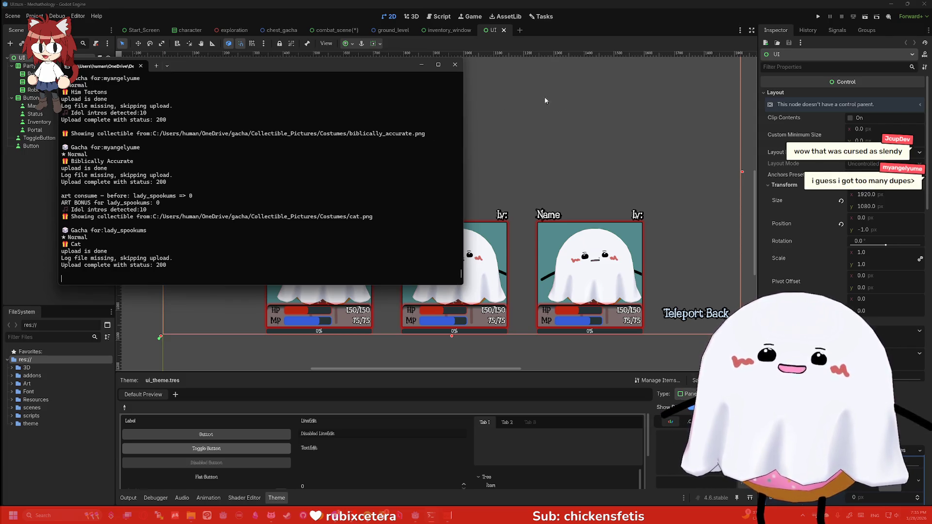
pyautogui.click(437, 64)
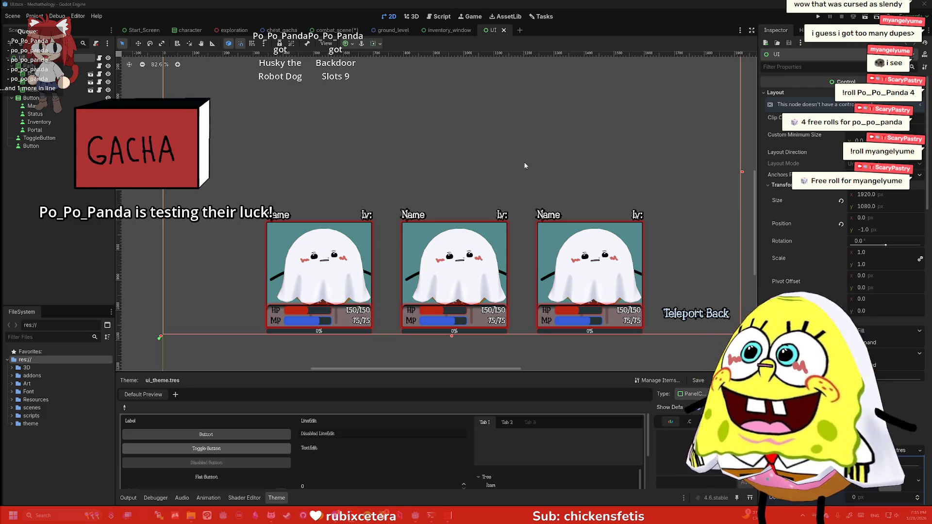
# Step: Bring a fresh browser tab up over the Godot editor
pyautogui.scroll(-2, 527, 156)
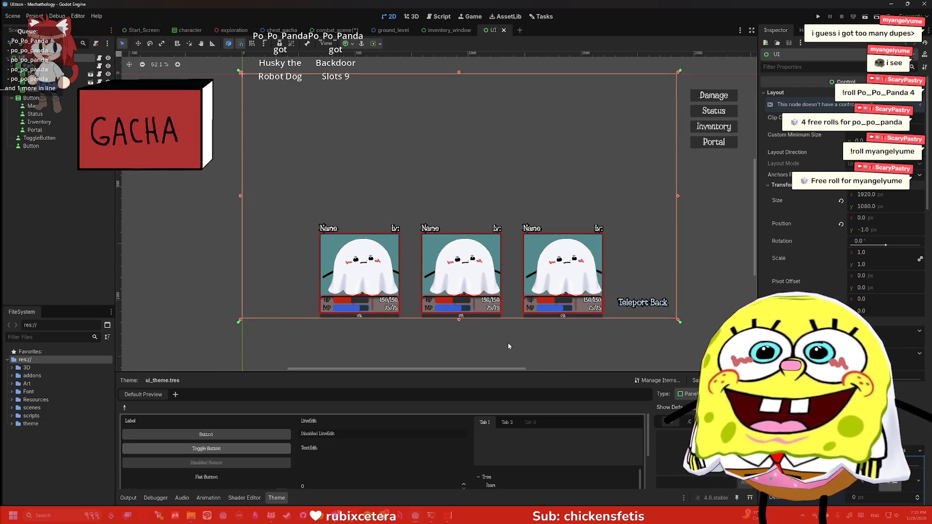
pyautogui.hotkey('alt', 'Tab')
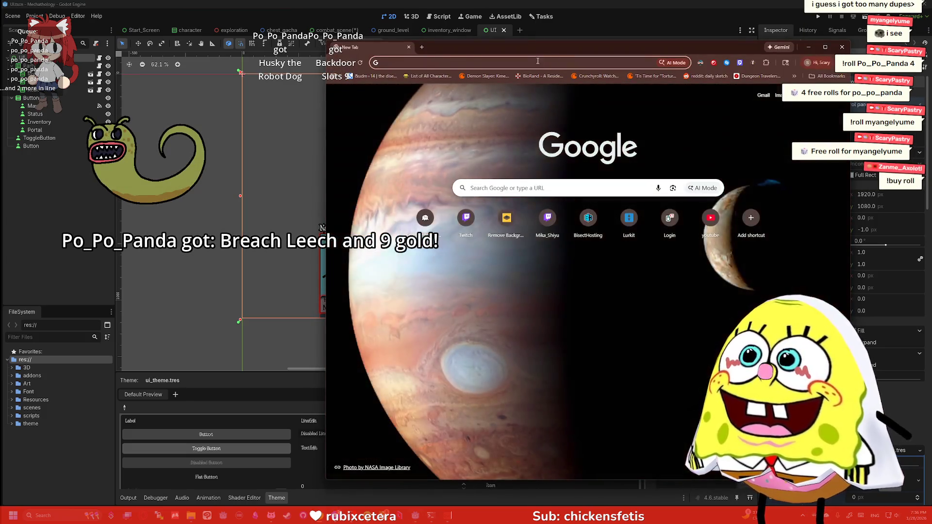
# Step: Load youtube.com and begin typing 'bitlitic' into the YouTube search box
pyautogui.write('youtube')
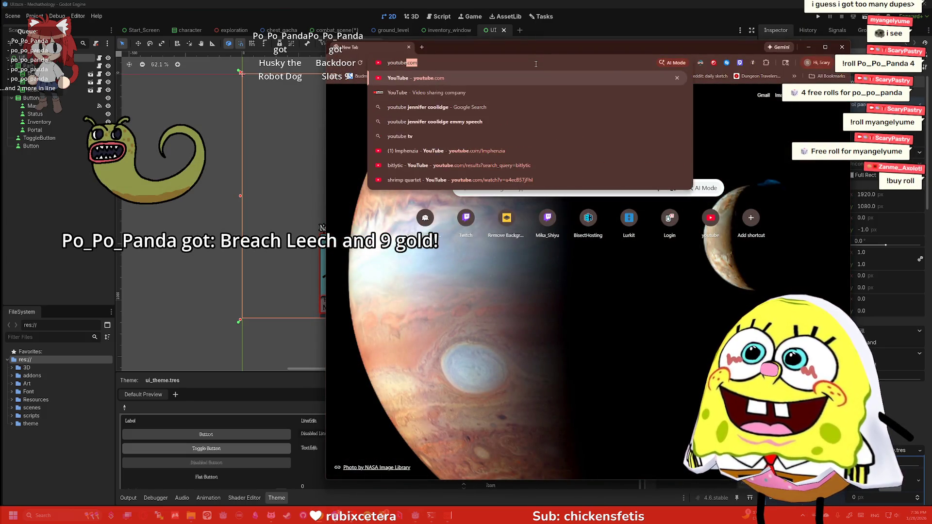
pyautogui.press('Return')
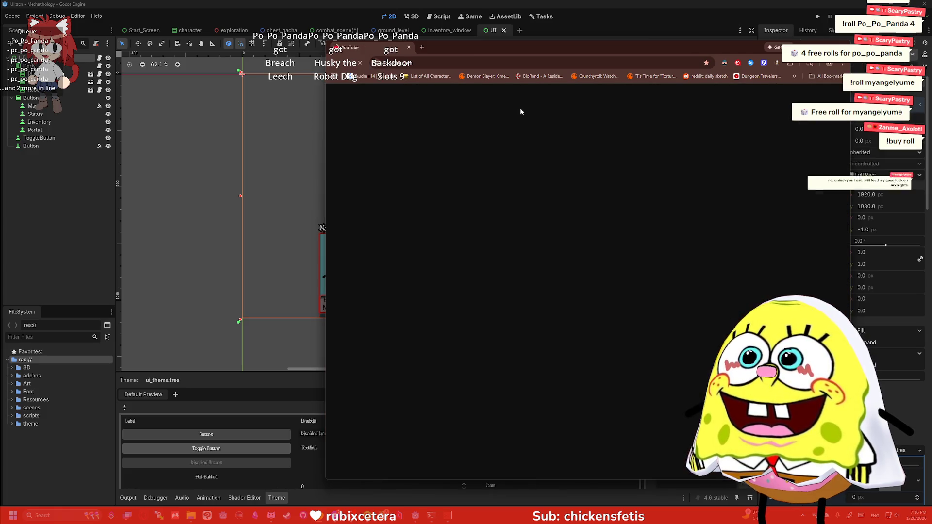
pyautogui.write('b')
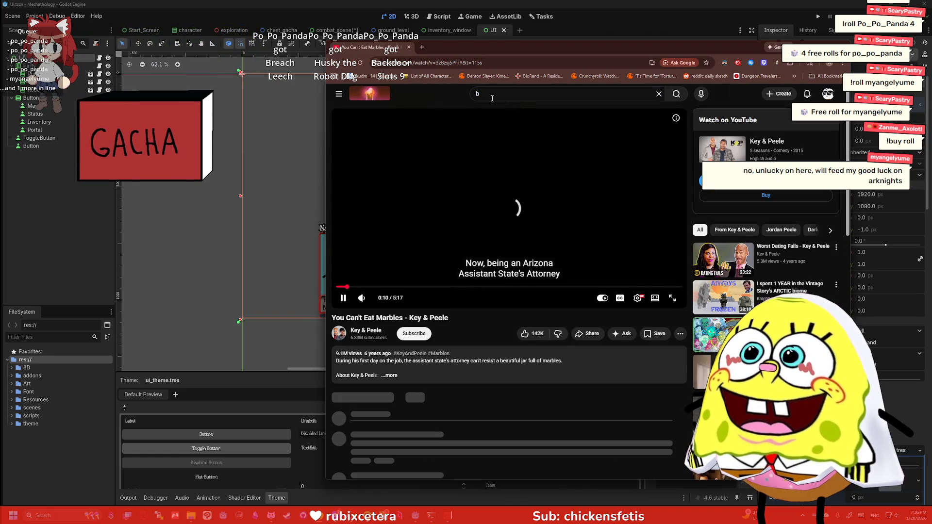
pyautogui.click(556, 94)
pyautogui.write('itl')
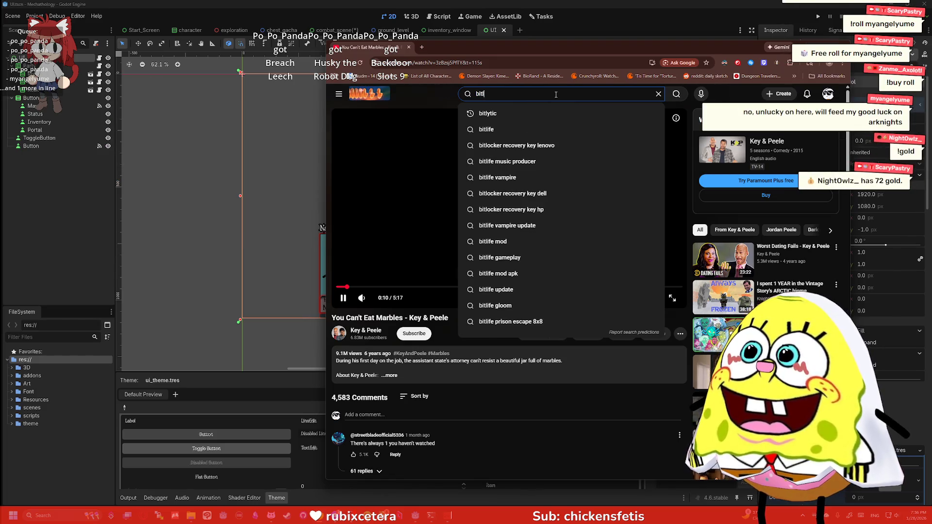
pyautogui.write('itic')
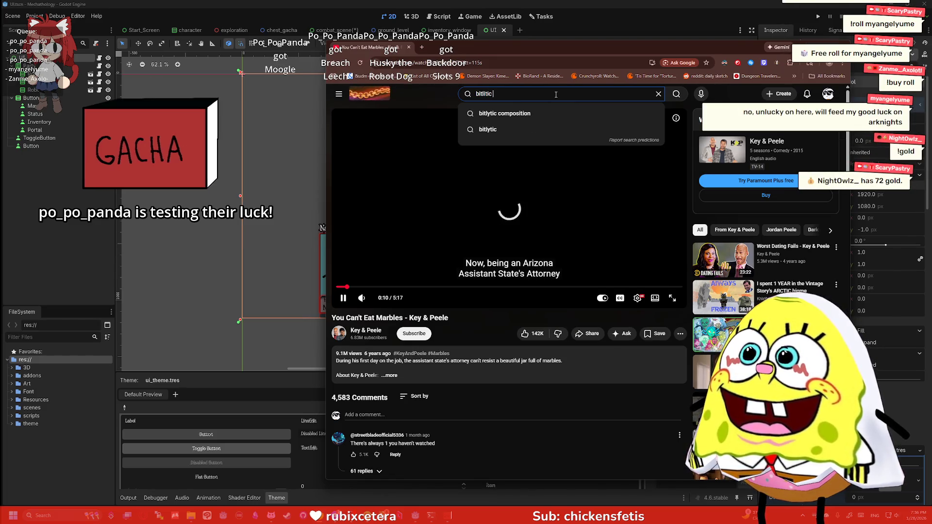
# Step: Search YouTube for 'bitlytic resources' and play 'How to use Resources in Godot 4' from about 2:34
pyautogui.press('BackSpace')
pyautogui.press('BackSpace')
pyautogui.press('BackSpace')
pyautogui.write('y')
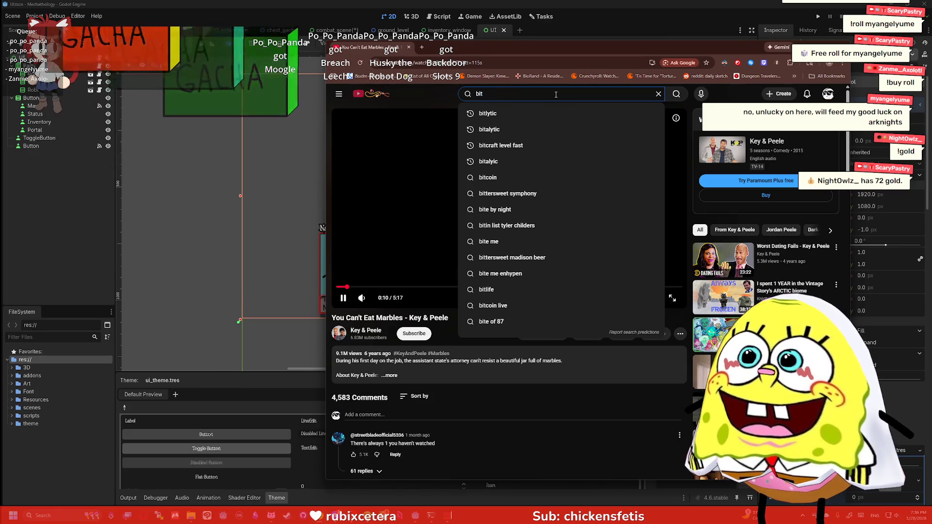
pyautogui.press('BackSpace')
pyautogui.write('lytic resourc')
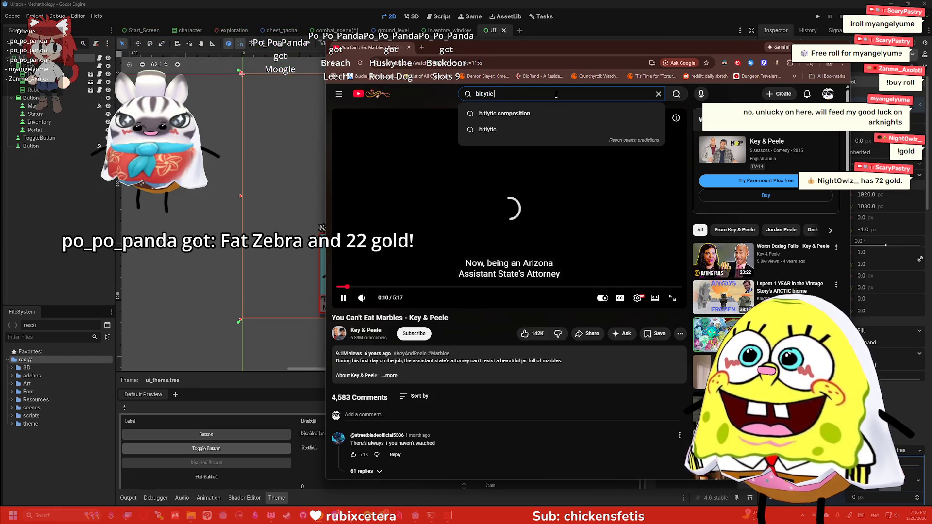
pyautogui.write('es')
pyautogui.press('Return')
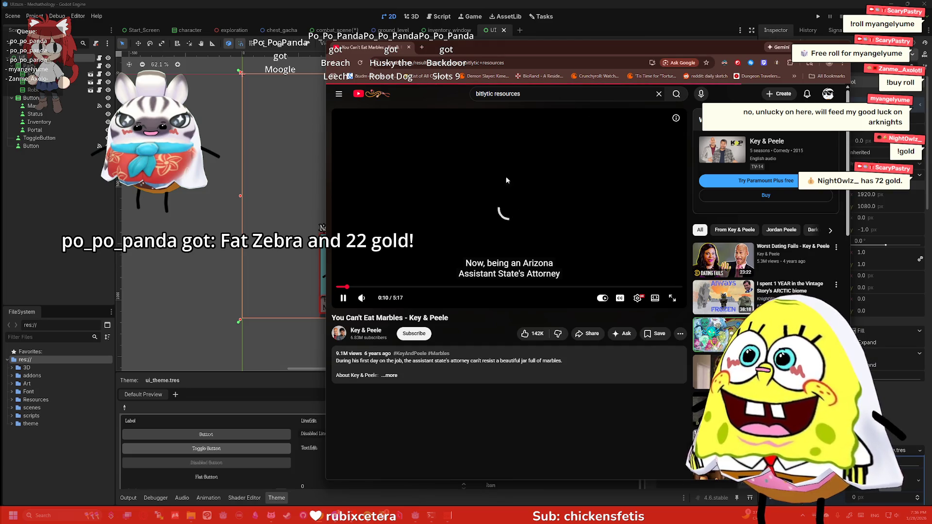
pyautogui.click(491, 152)
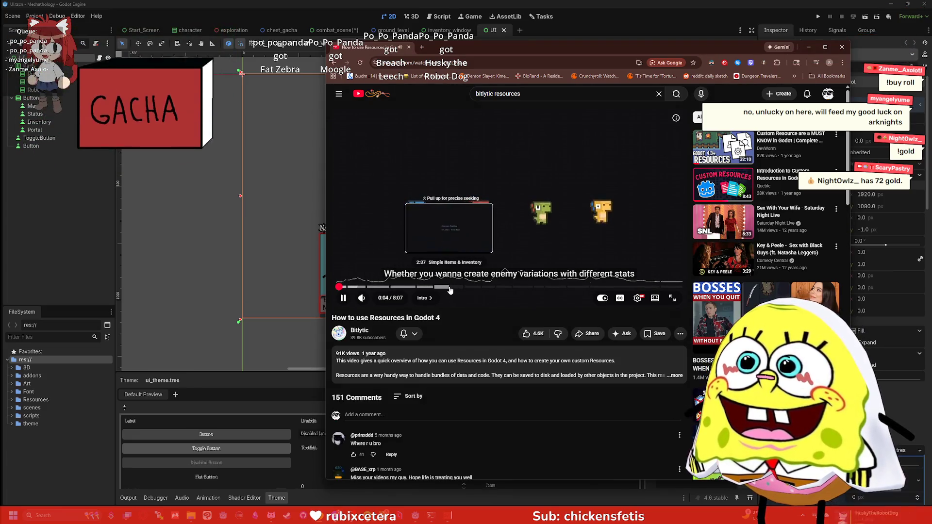
pyautogui.click(449, 288)
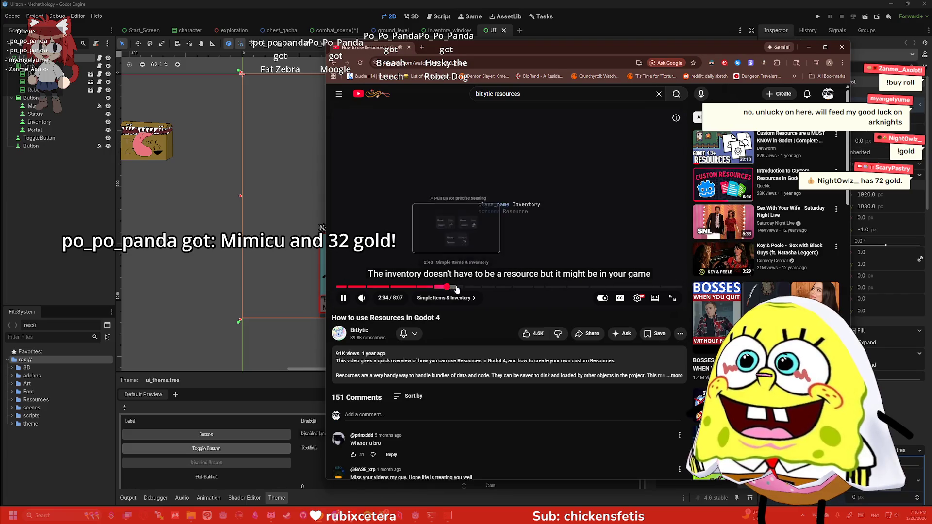
# Step: Seek back to the inventory explanation around 2:22 and nudge the browser window left
pyautogui.click(456, 290)
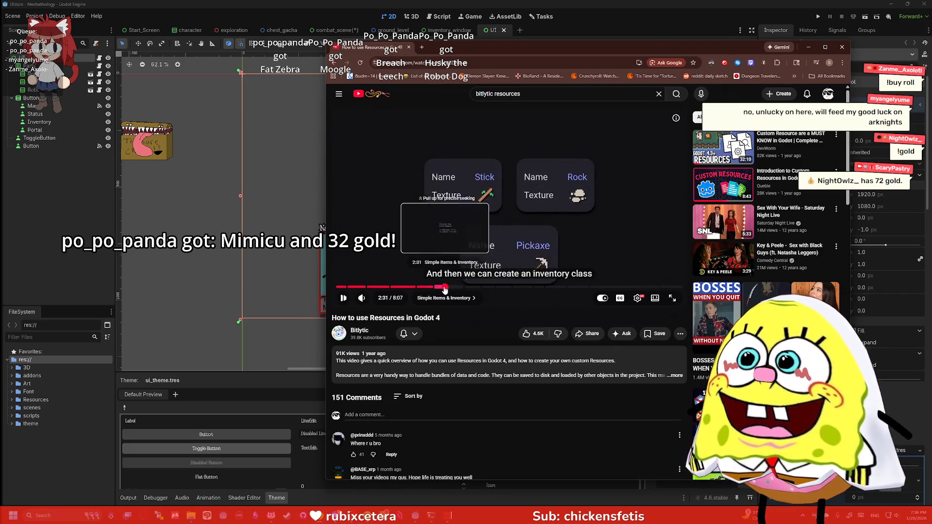
pyautogui.click(439, 287)
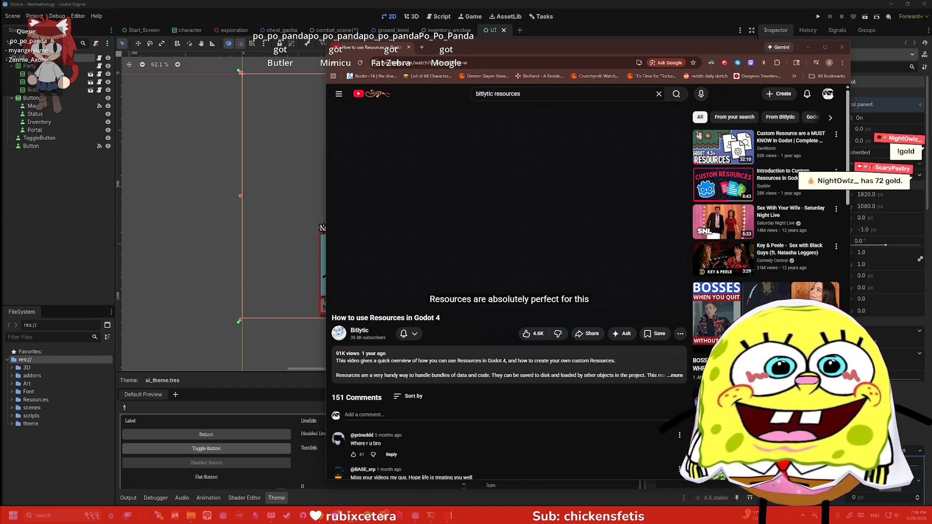
pyautogui.moveTo(631, 49)
pyautogui.mouseDown()
pyautogui.moveTo(580, 51)
pyautogui.moveTo(613, 41)
pyautogui.moveTo(603, 37)
pyautogui.mouseUp()
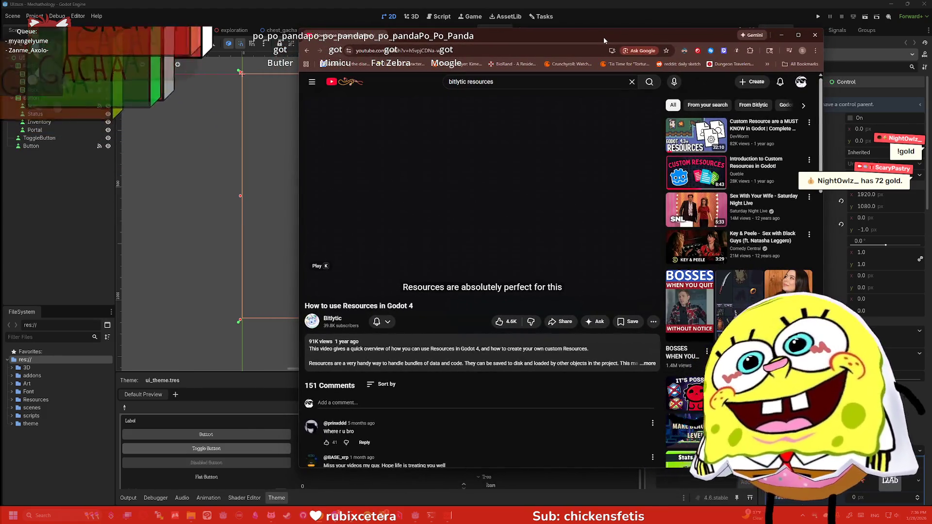
# Step: Resume the tutorial in theater mode, watching through the ToolItem and Recipe examples to 3:26
pyautogui.click(558, 162)
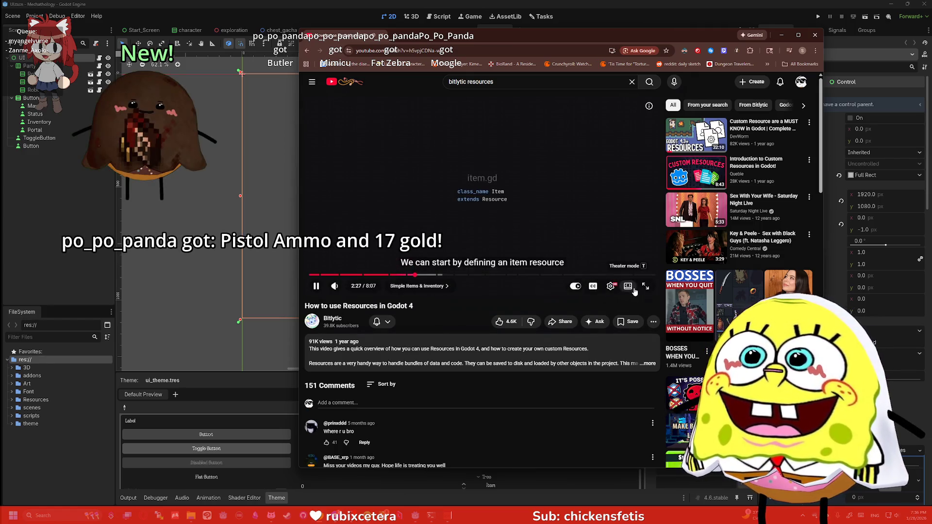
pyautogui.click(631, 290)
pyautogui.moveTo(658, 35); pyautogui.dragTo(604, 14)
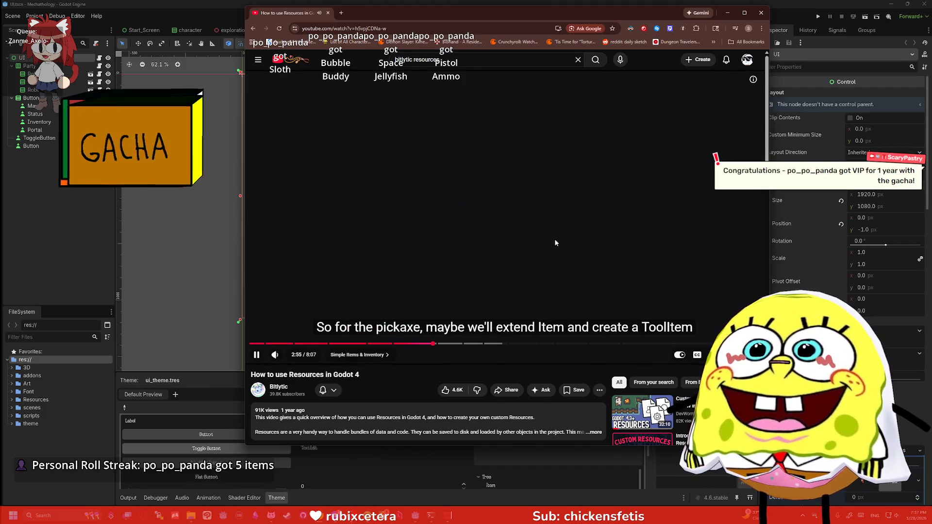
pyautogui.click(622, 226)
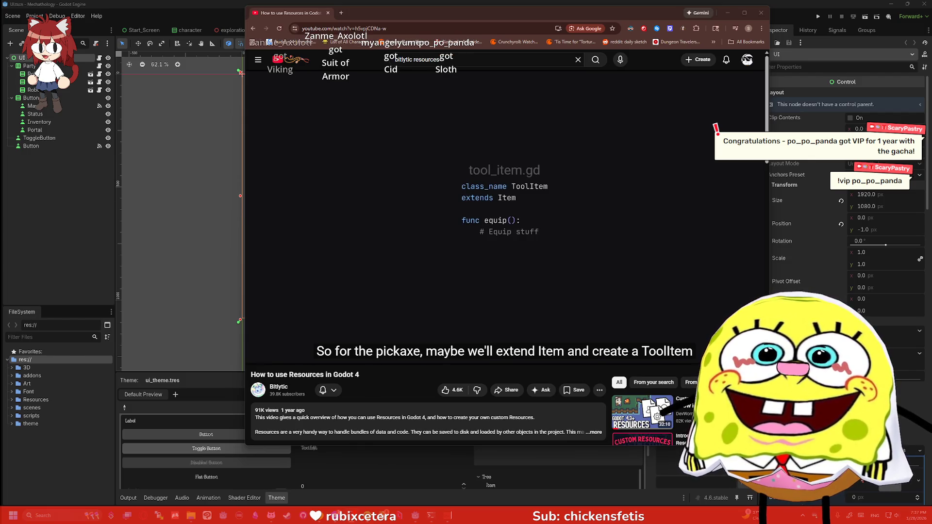
pyautogui.click(647, 210)
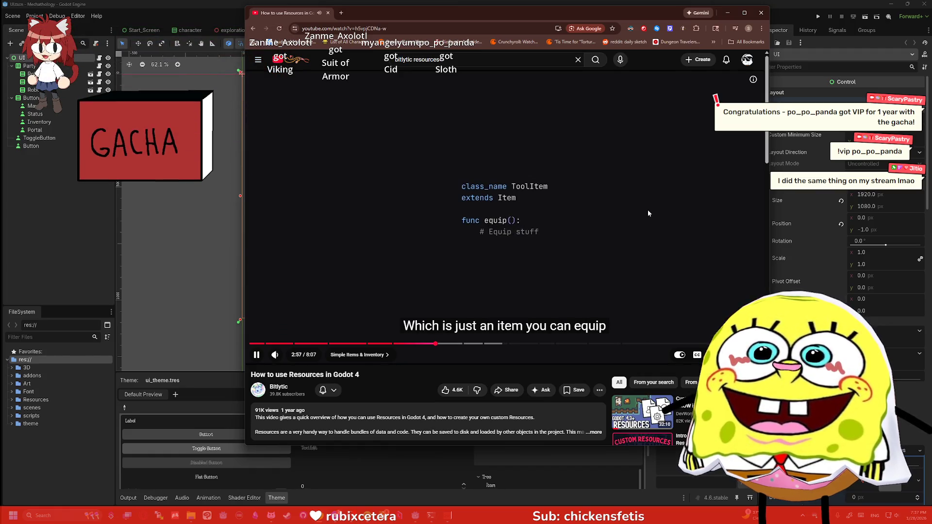
pyautogui.click(650, 210)
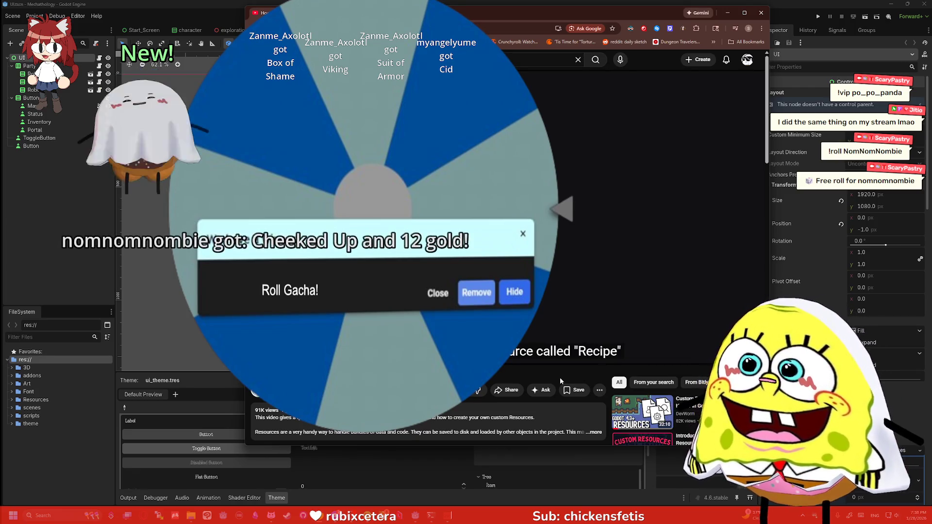
pyautogui.click(522, 239)
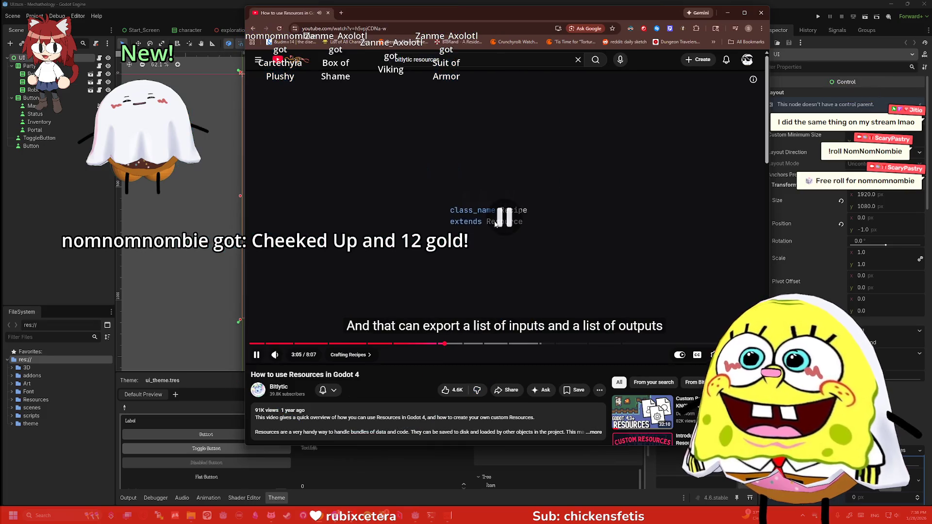
pyautogui.click(505, 237)
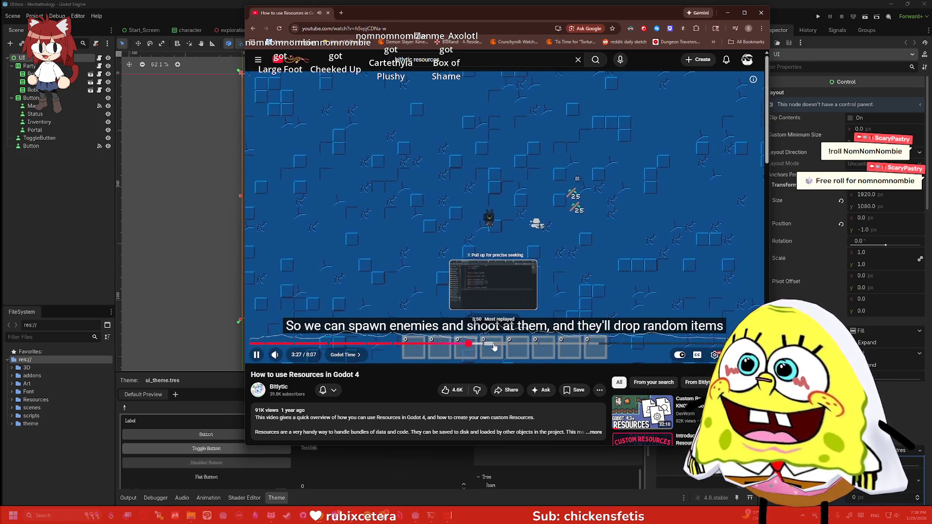
# Step: Skip through the Enemy Stats and Minecraft Inventory parts, pause, and minimize the browser
pyautogui.click(494, 343)
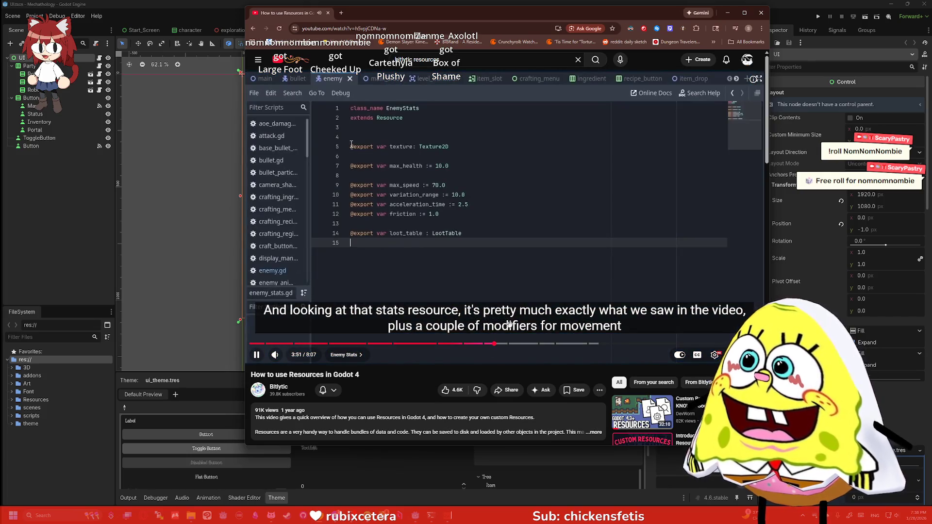
pyautogui.click(501, 345)
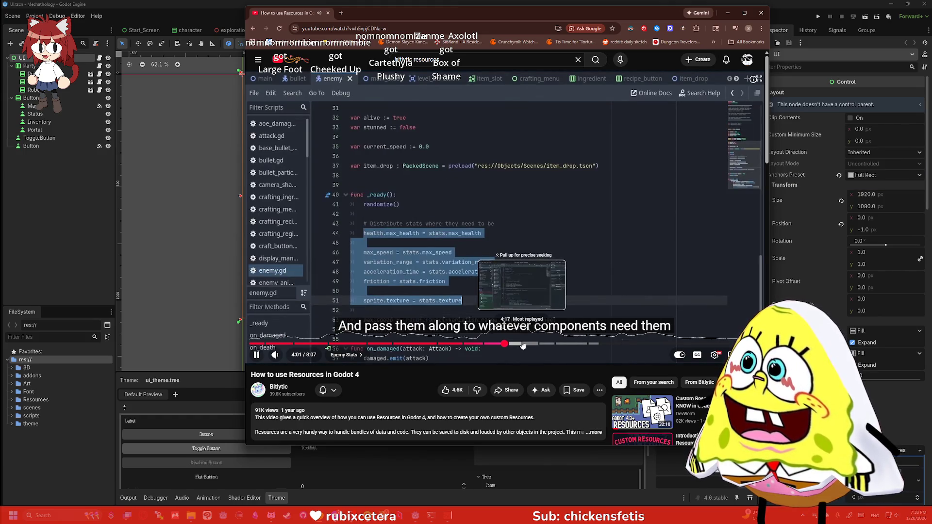
pyautogui.click(528, 344)
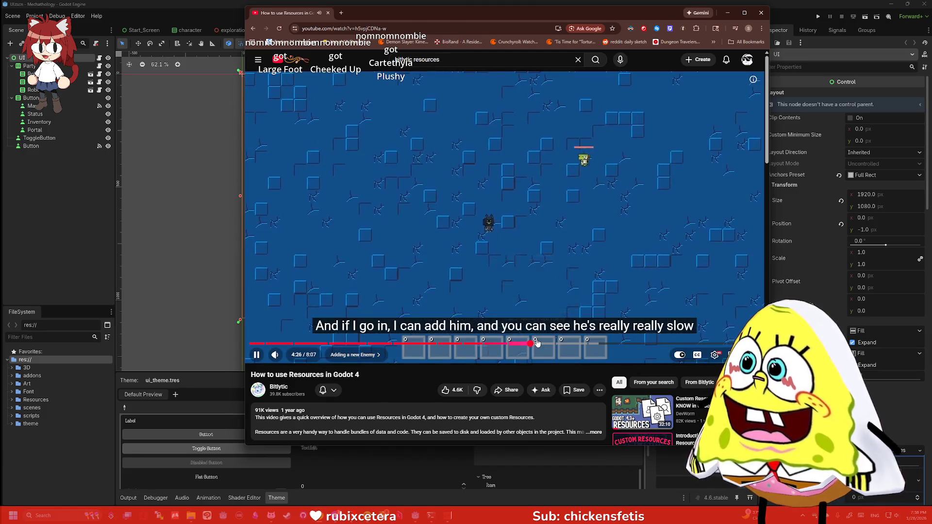
pyautogui.click(564, 344)
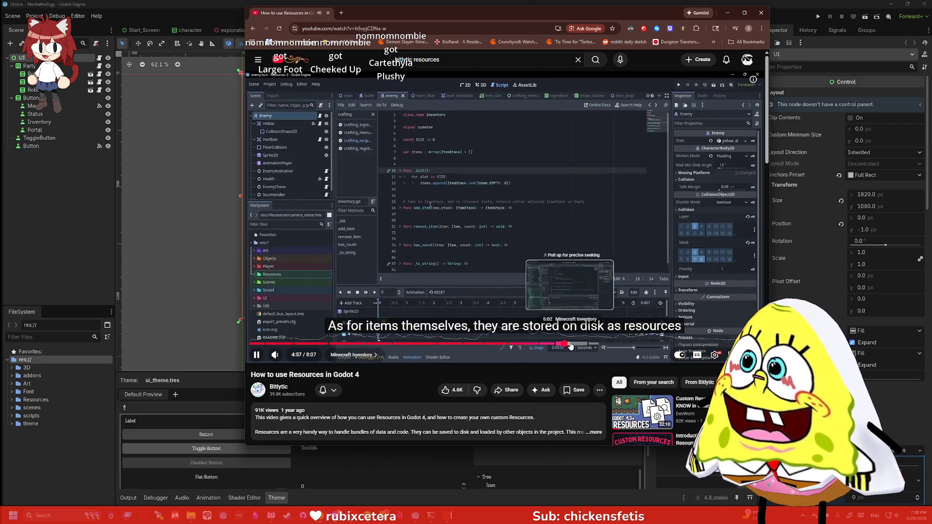
pyautogui.click(597, 261)
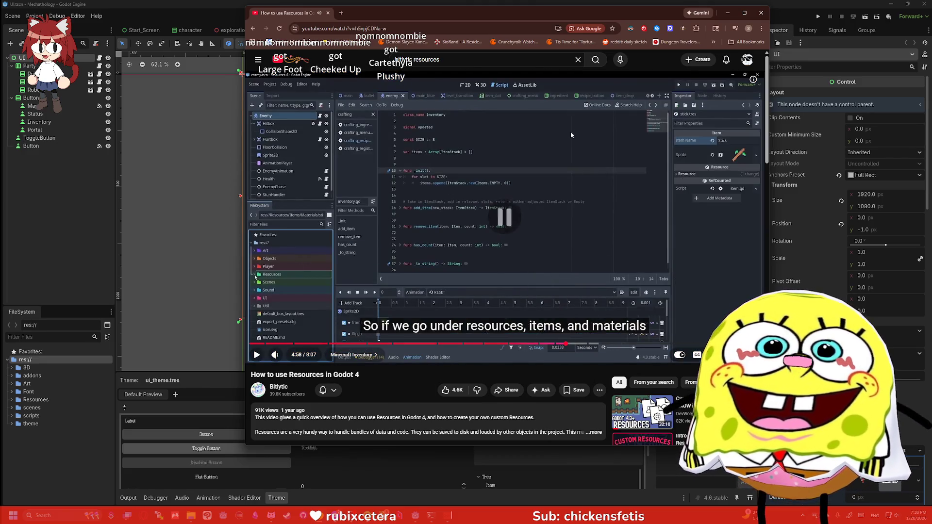
pyautogui.click(727, 12)
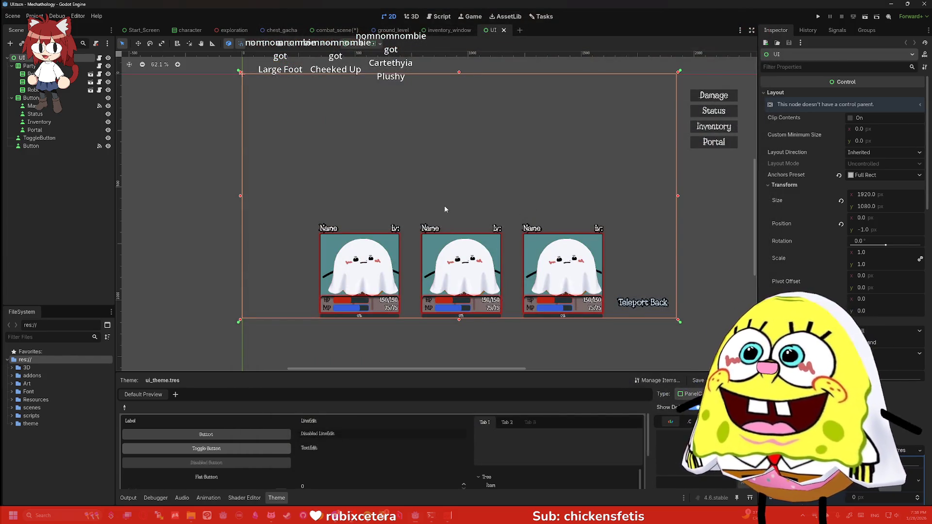
pyautogui.moveTo(443, 155); pyautogui.dragTo(420, 165)
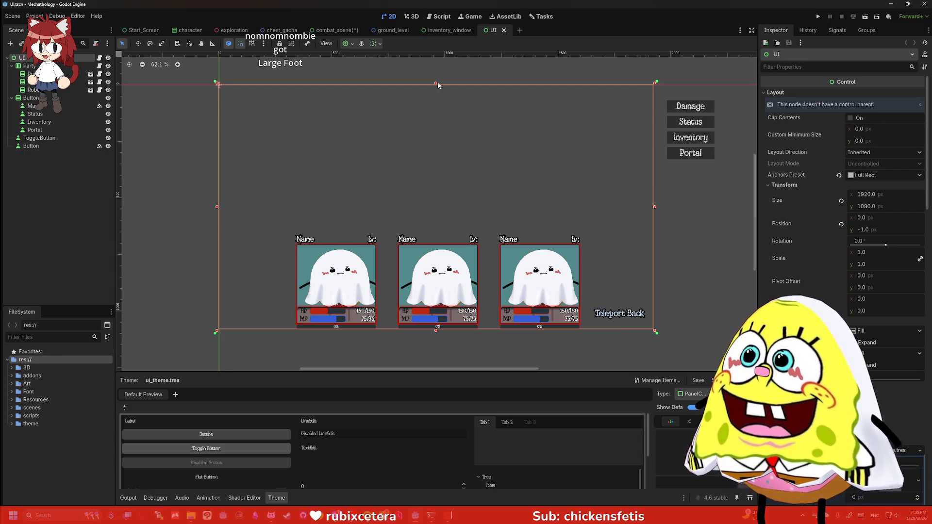
# Step: Switch to the Script workspace showing combat_scene.gd and open its File menu
pyautogui.click(442, 18)
pyautogui.click(124, 42)
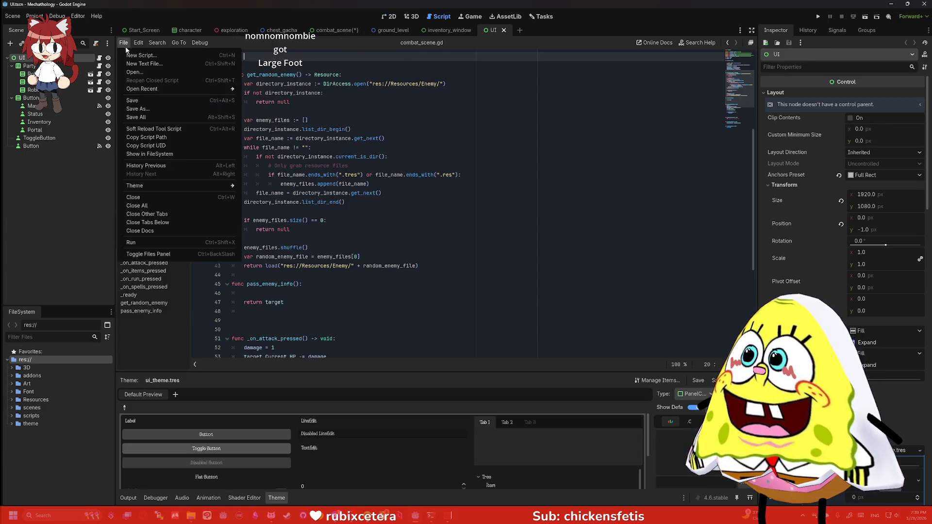
# Step: Create a new GDScript, new_script.gd, extending Node via File > New Script
pyautogui.click(134, 55)
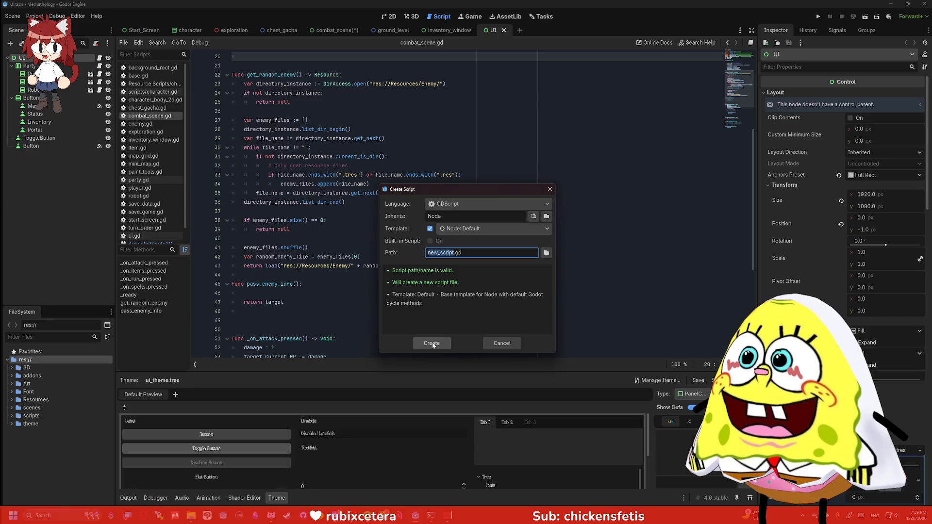
pyautogui.click(499, 216)
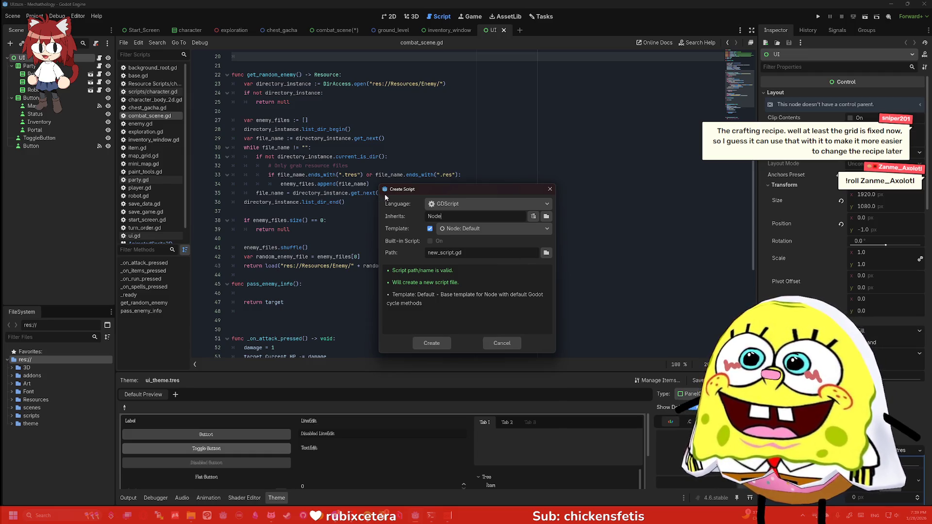
pyautogui.click(431, 343)
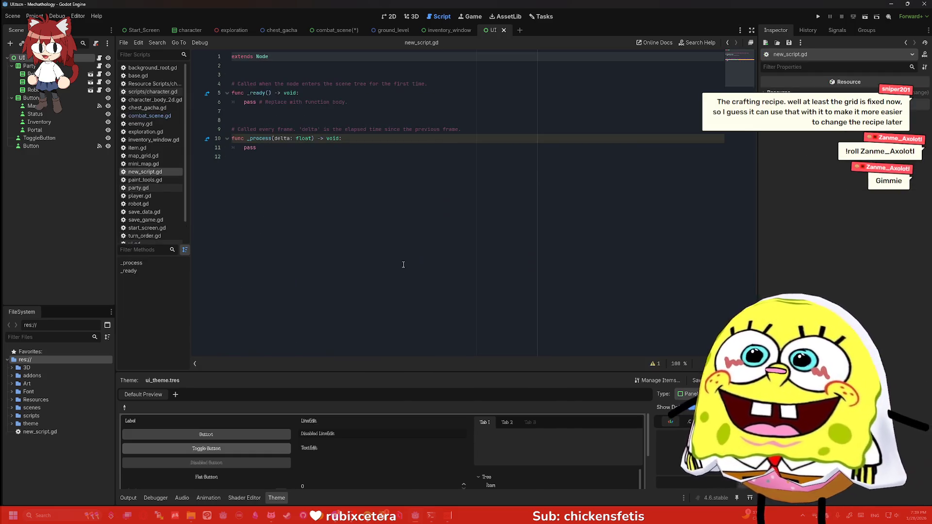
# Step: Delete the default _ready and _process stubs so only 'extends Node' remains
pyautogui.moveTo(305, 148); pyautogui.dragTo(224, 87)
pyautogui.press('BackSpace')
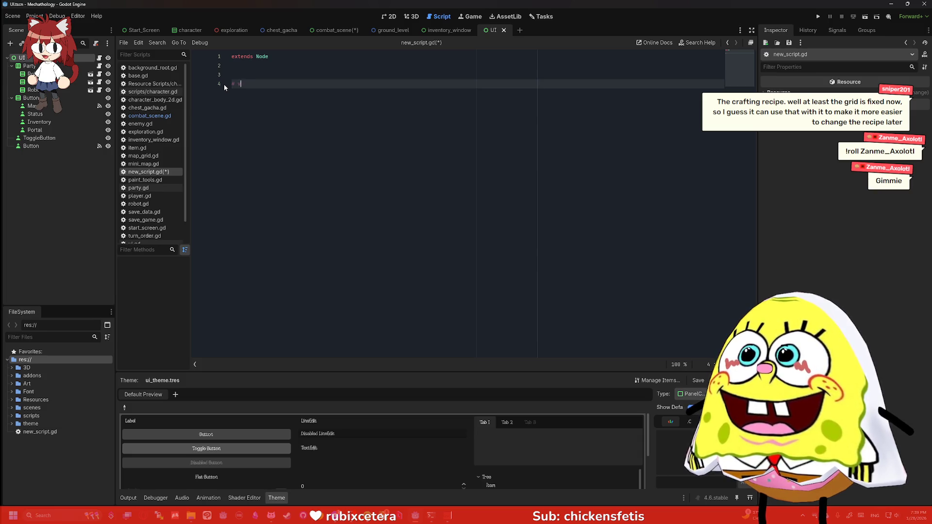
pyautogui.write('rint')
pyautogui.press('BackSpace')
pyautogui.press('BackSpace')
pyautogui.press('BackSpace')
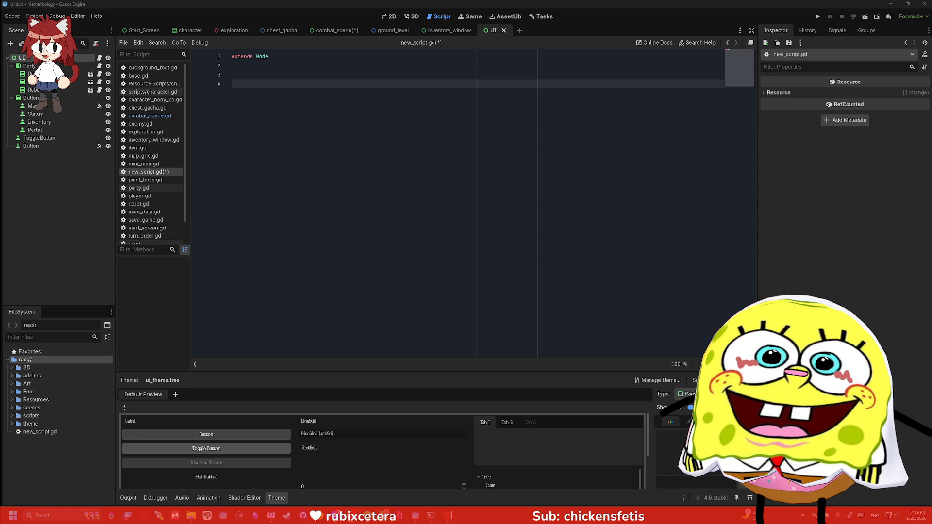
pyautogui.click(345, 91)
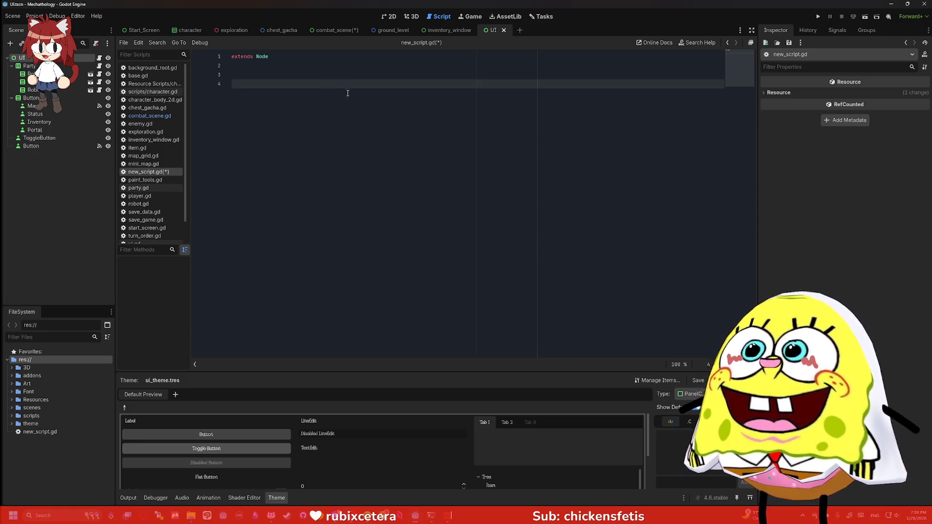
# Step: Declare 'var input : Array = []' and 'var blueprint : Resource' below extends Node
pyautogui.press('BackSpace')
pyautogui.write('var ')
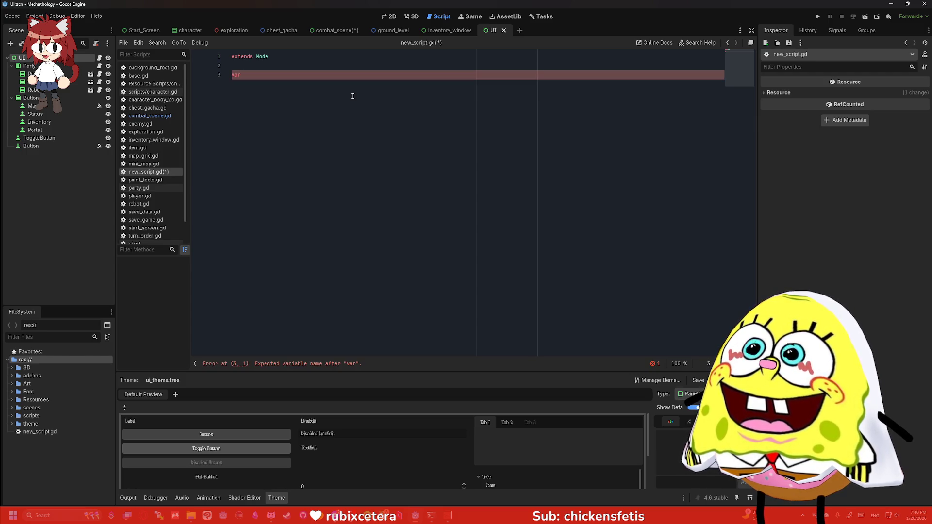
pyautogui.write('ite')
pyautogui.press('BackSpace')
pyautogui.press('BackSpace')
pyautogui.write('nput : Array = ')
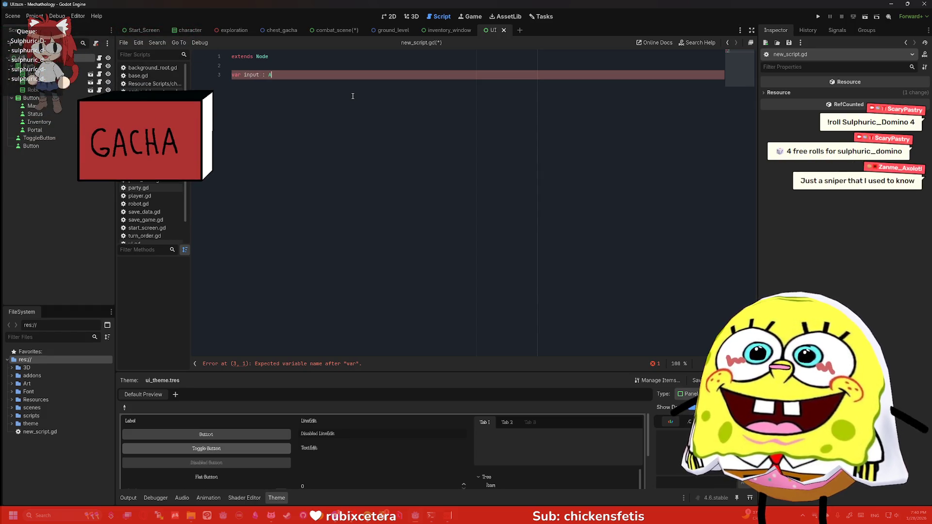
pyautogui.write('{ ')
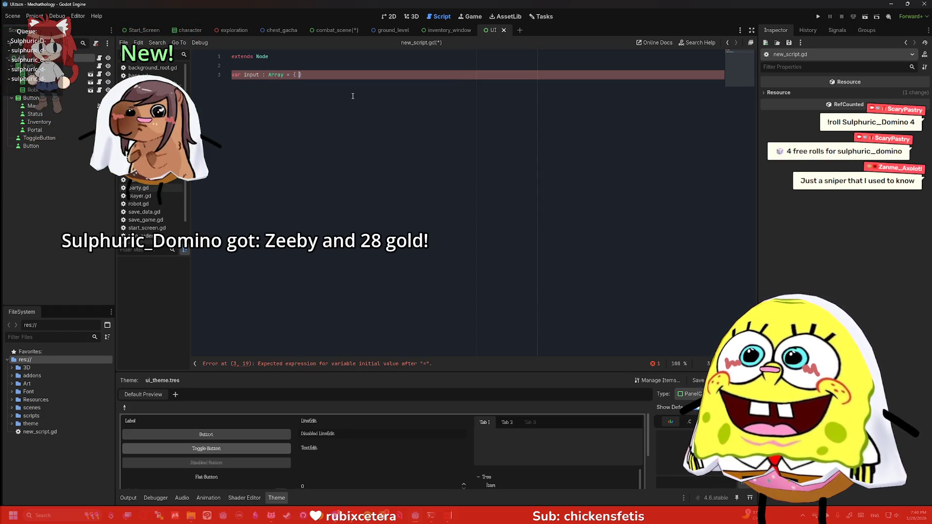
pyautogui.write('[')
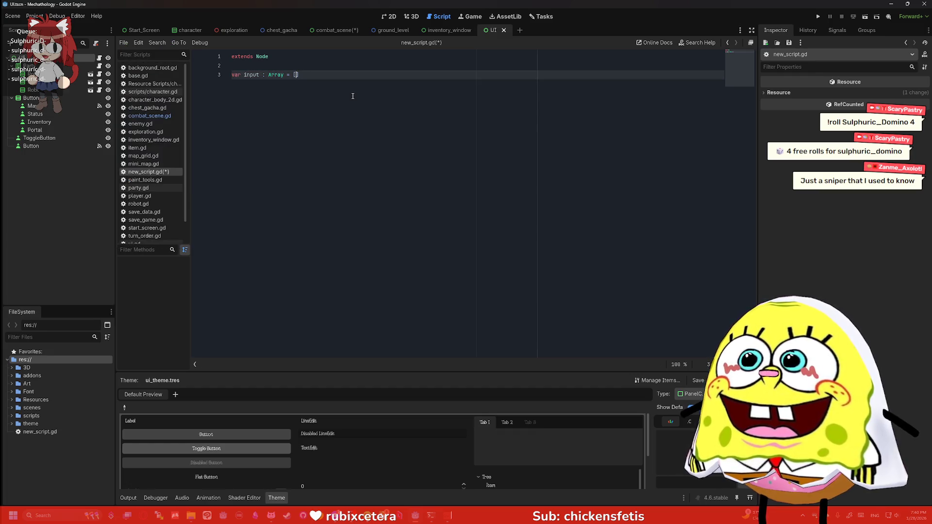
pyautogui.press('Right')
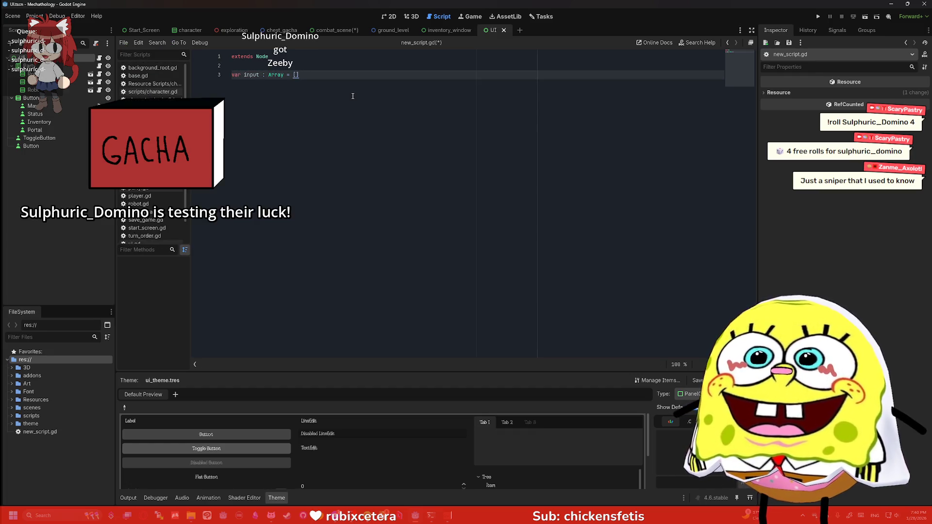
pyautogui.press('Return')
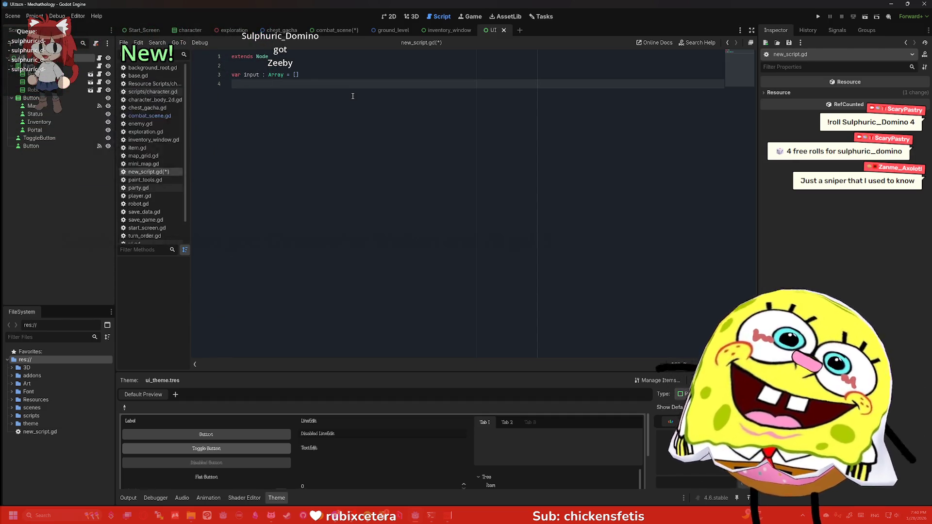
pyautogui.write('var blueprint')
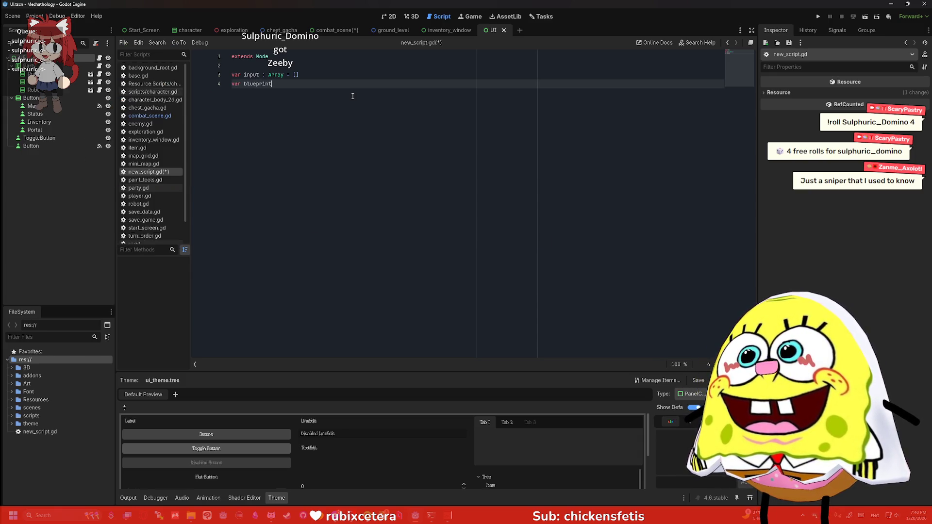
pyautogui.write(' : Resource')
pyautogui.press('Return')
pyautogui.press('Return')
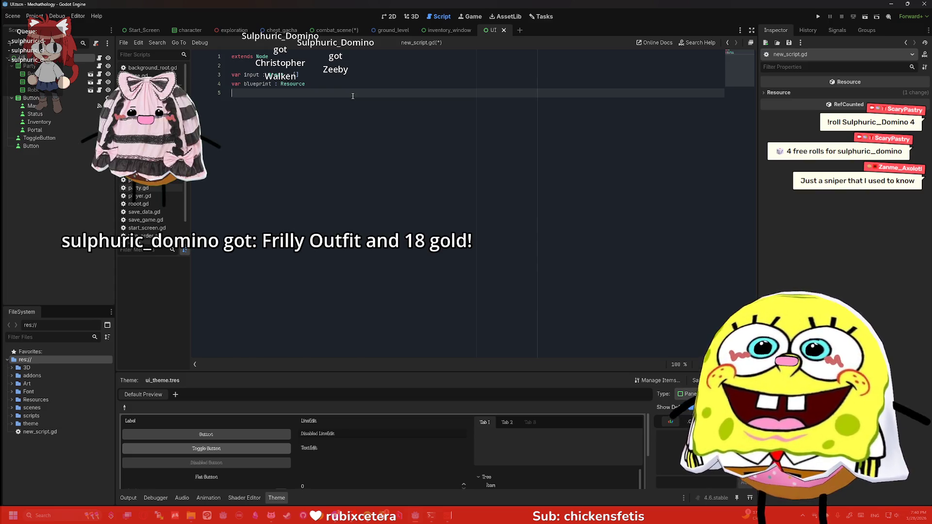
pyautogui.press('Return')
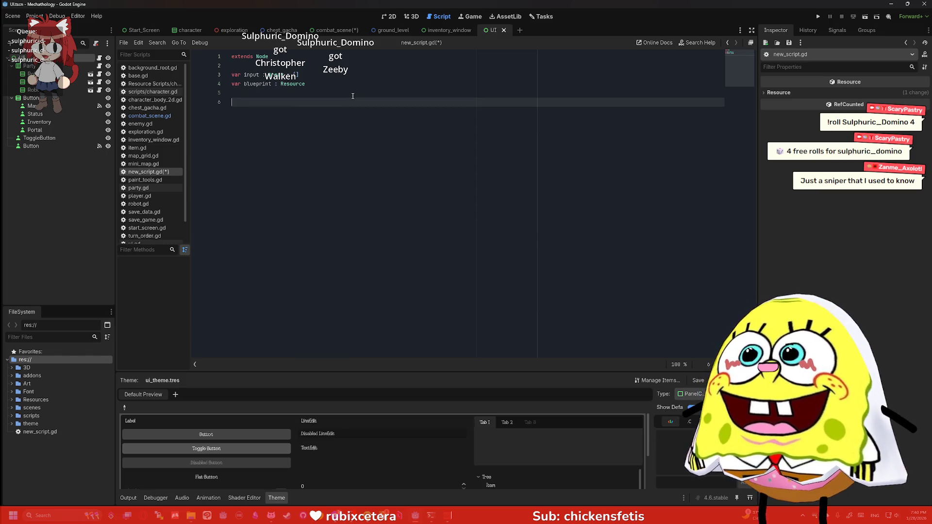
# Step: Write 'iron_sword = [monster_claw, monster_claw, monster_hide]' on line 6
pyautogui.write('iron')
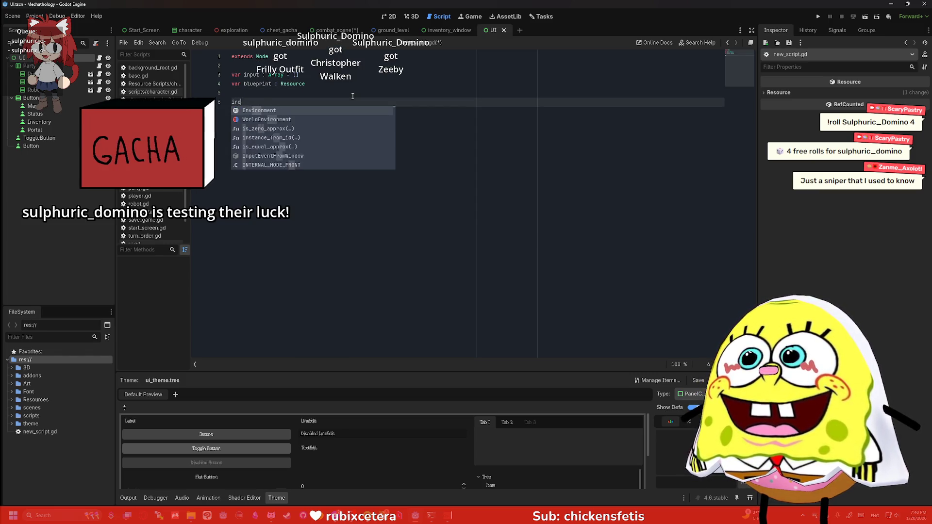
pyautogui.press('BackSpace')
pyautogui.write('_sword =')
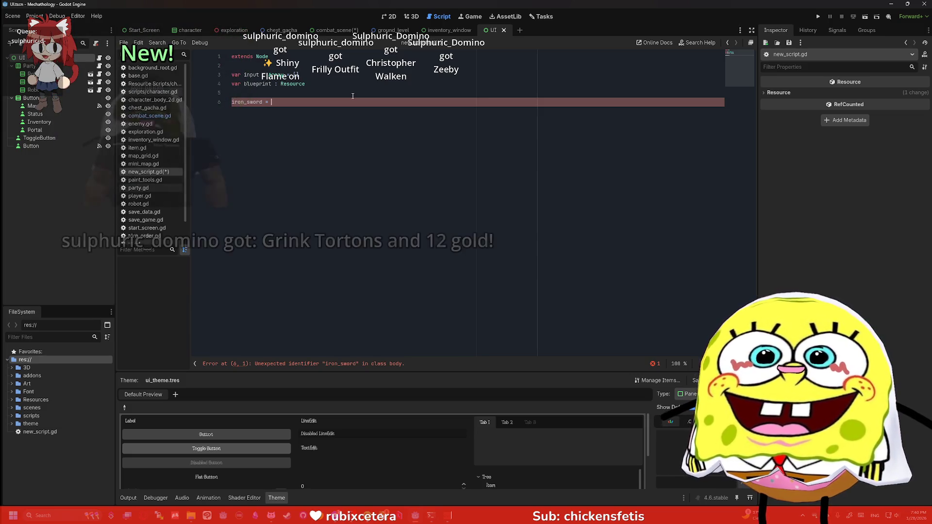
pyautogui.write('[')
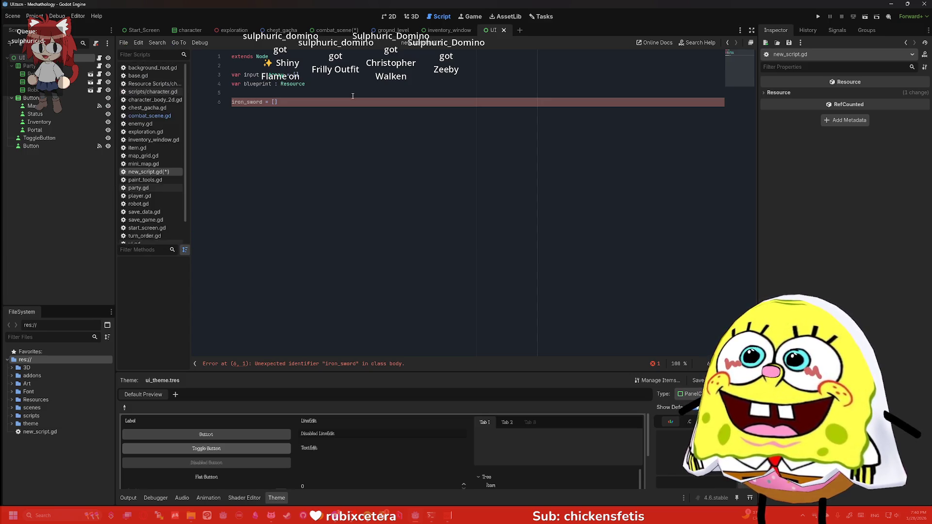
pyautogui.write('mon')
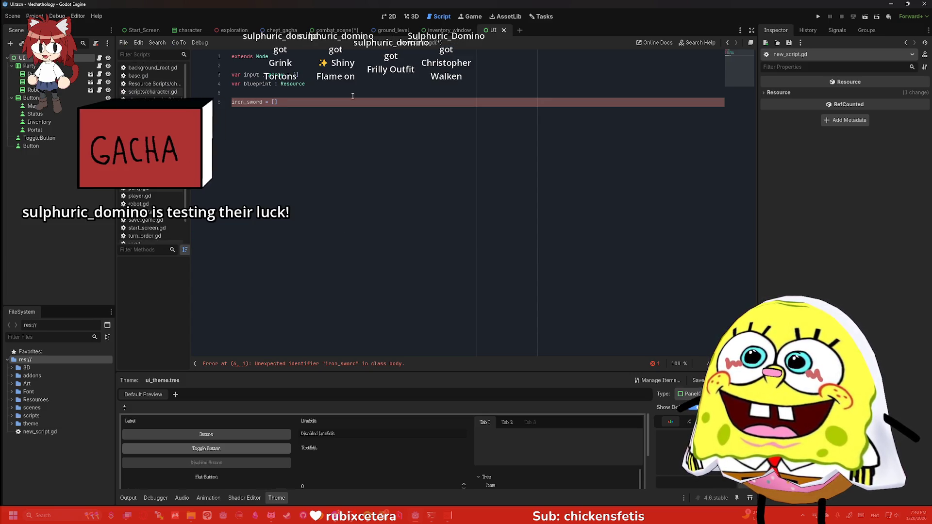
pyautogui.write('ster_')
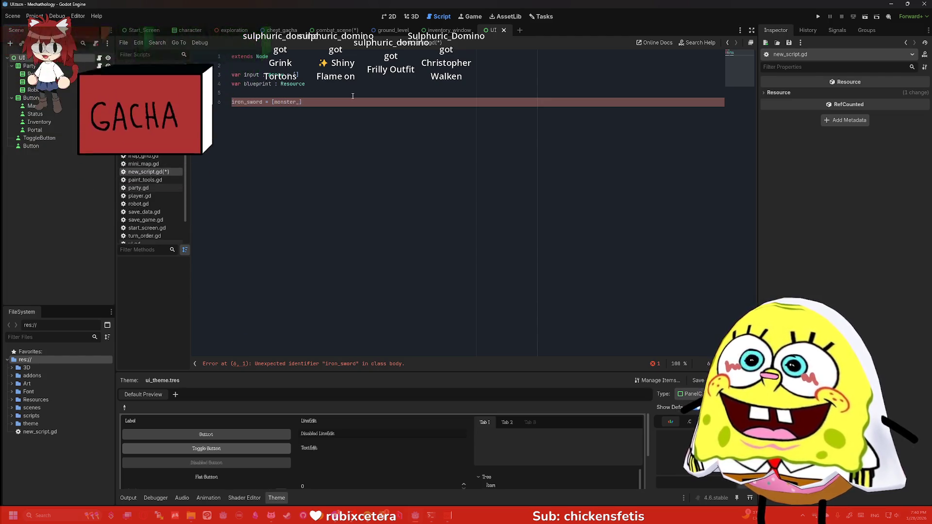
pyautogui.write('mat,')
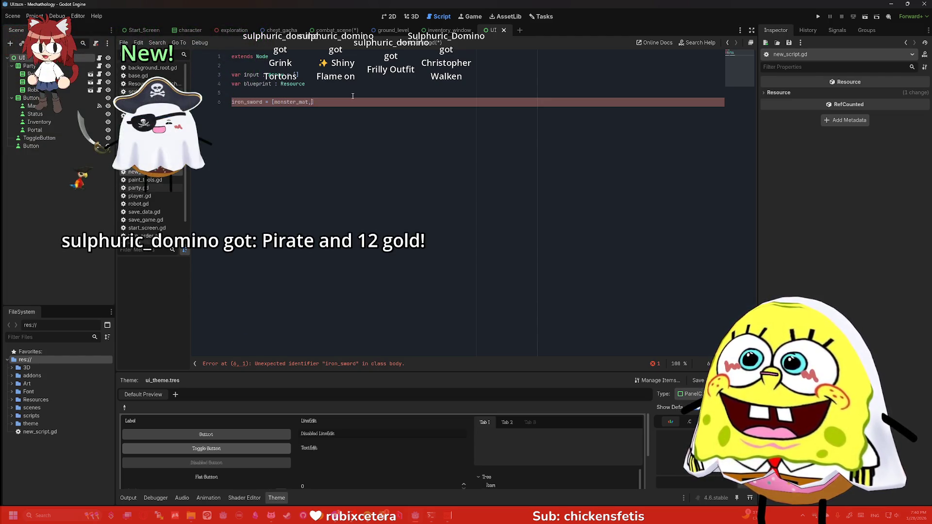
pyautogui.press('BackSpace')
pyautogui.press('BackSpace')
pyautogui.press('BackSpace')
pyautogui.write('claw, ')
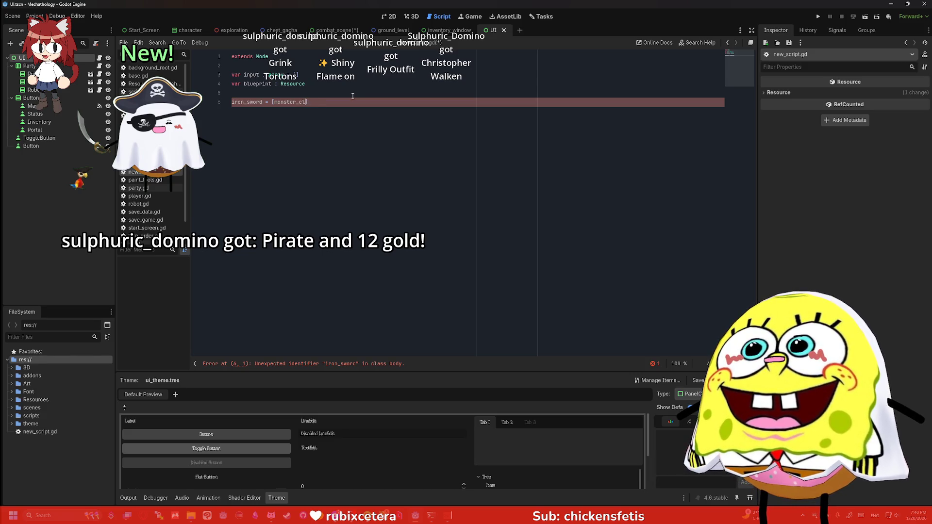
pyautogui.write('monster_claw, monste')
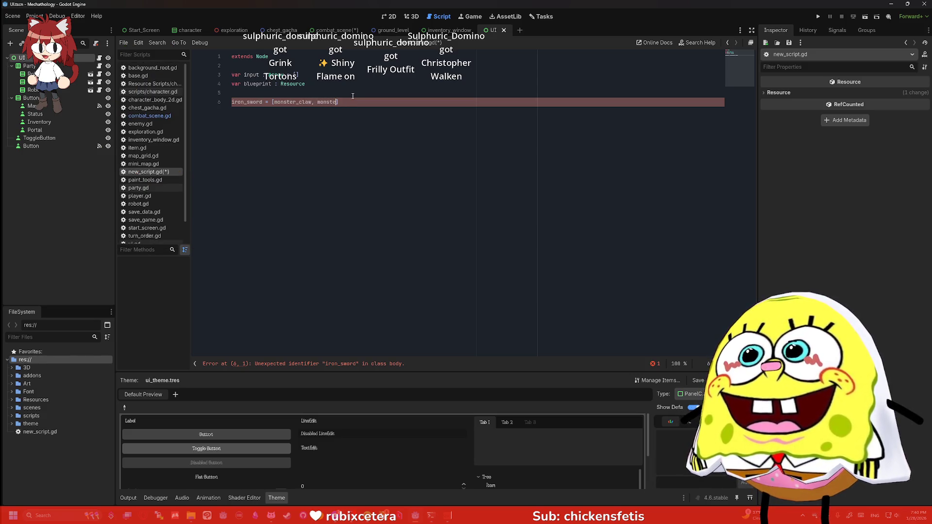
pyautogui.write('r_claw, ')
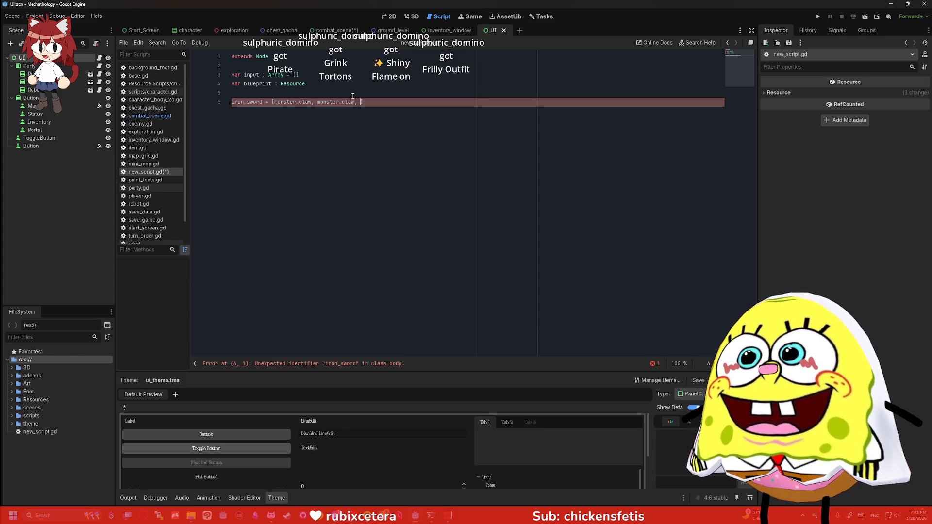
pyautogui.write('hide')
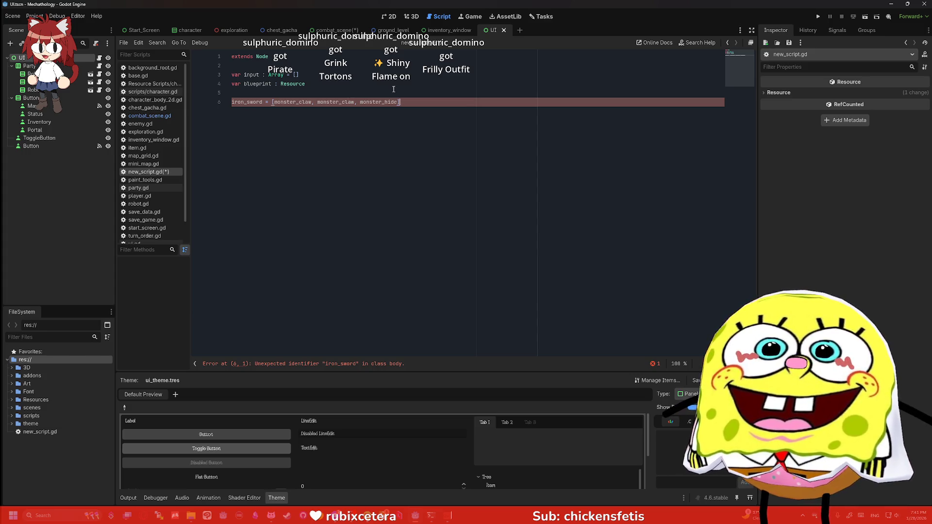
pyautogui.moveTo(284, 104); pyautogui.dragTo(395, 103)
pyautogui.click(413, 103)
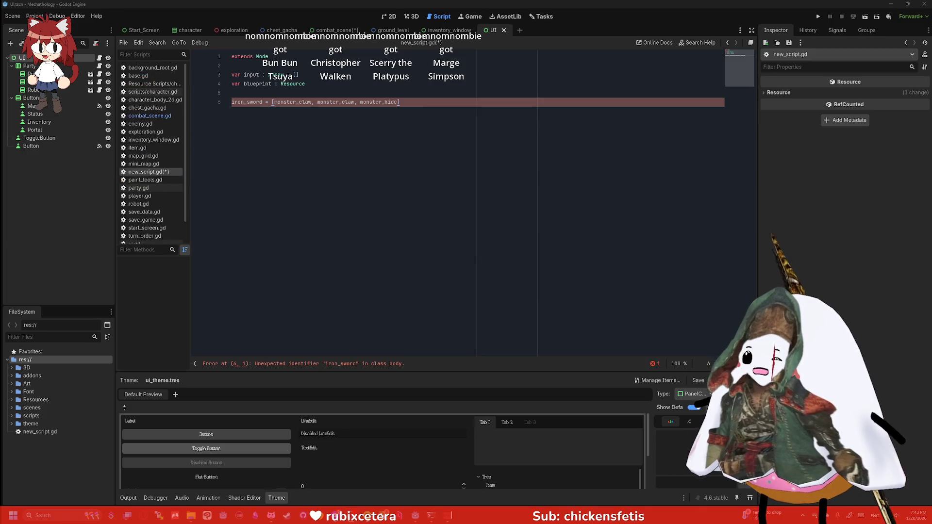
# Step: Expand the Resources folder and peek into its Resource Scripts and Items subfolders
pyautogui.click(14, 400)
pyautogui.click(13, 401)
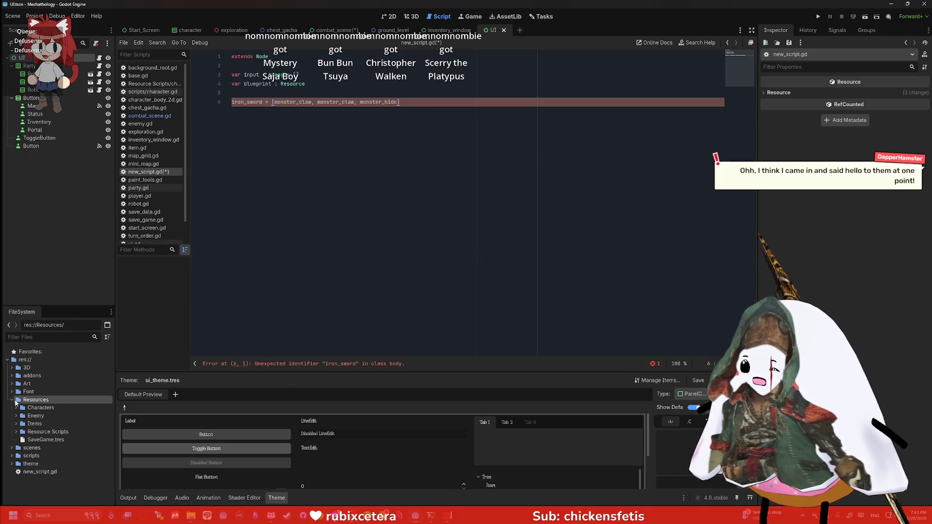
pyautogui.click(24, 433)
pyautogui.click(16, 432)
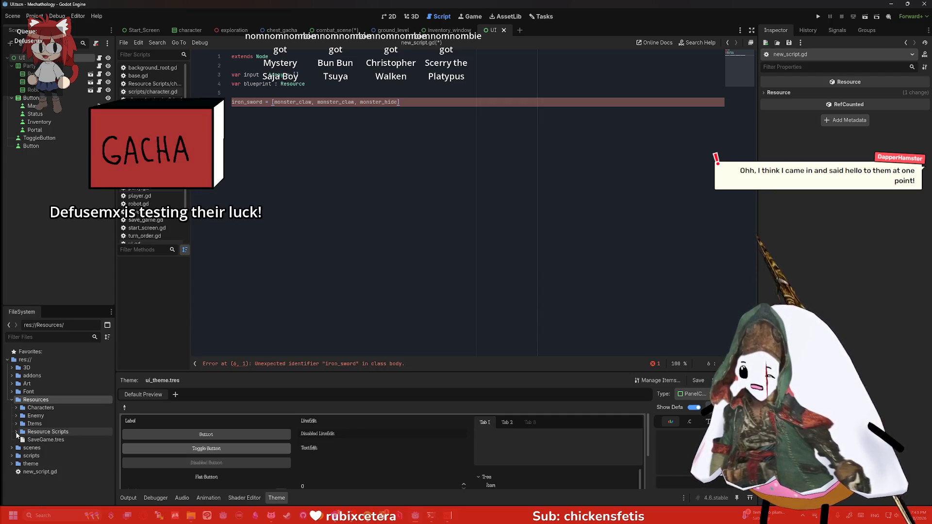
pyautogui.click(16, 424)
pyautogui.click(16, 426)
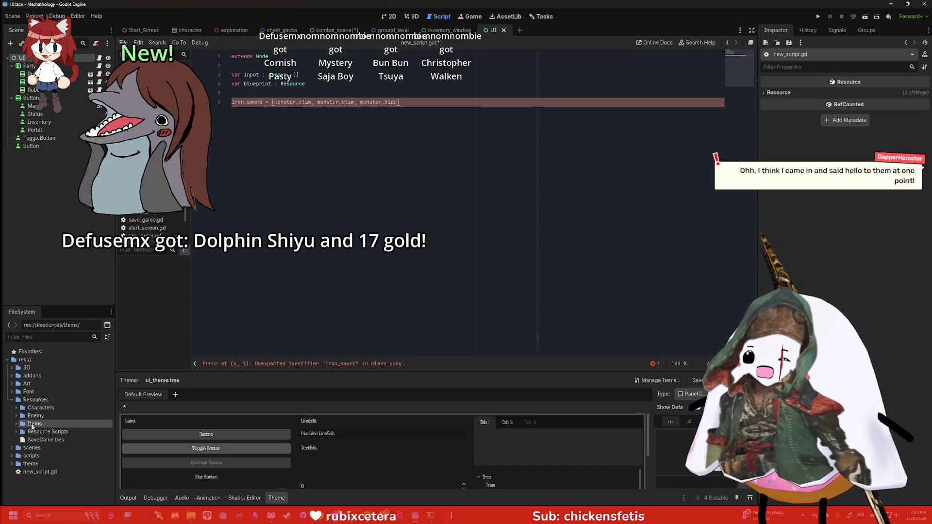
# Step: Dismiss the stray new node dialog and bring up the Resources folder's context menu
pyautogui.click(35, 399)
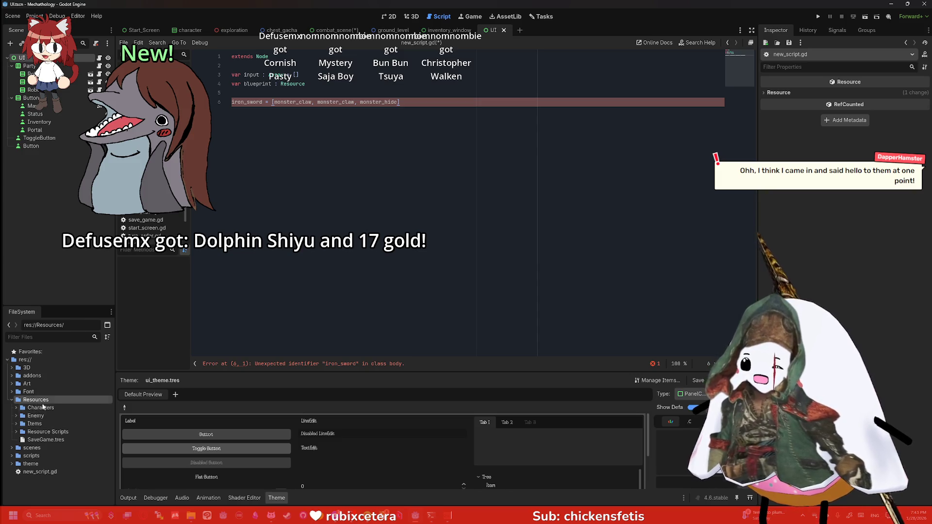
pyautogui.hotkey('ctrl', 'a')
pyautogui.press('Escape')
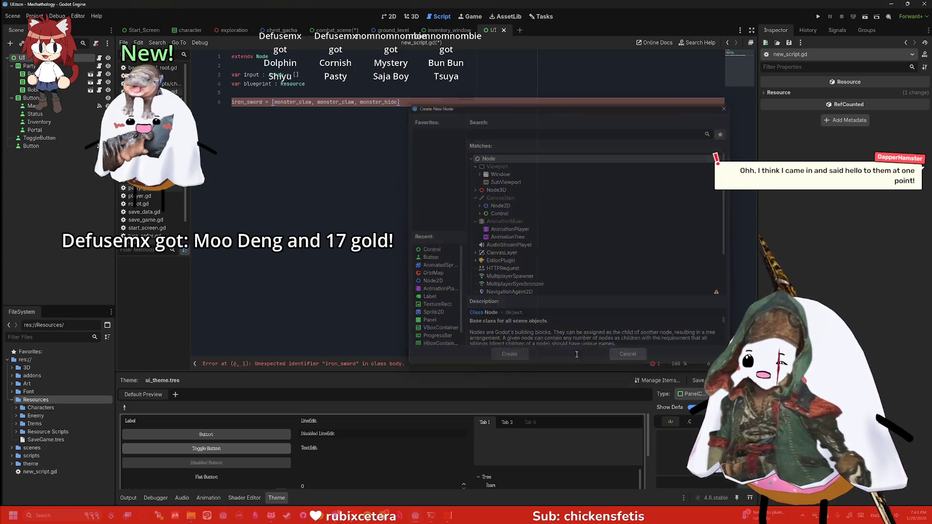
pyautogui.hotkey('ctrl', 'a')
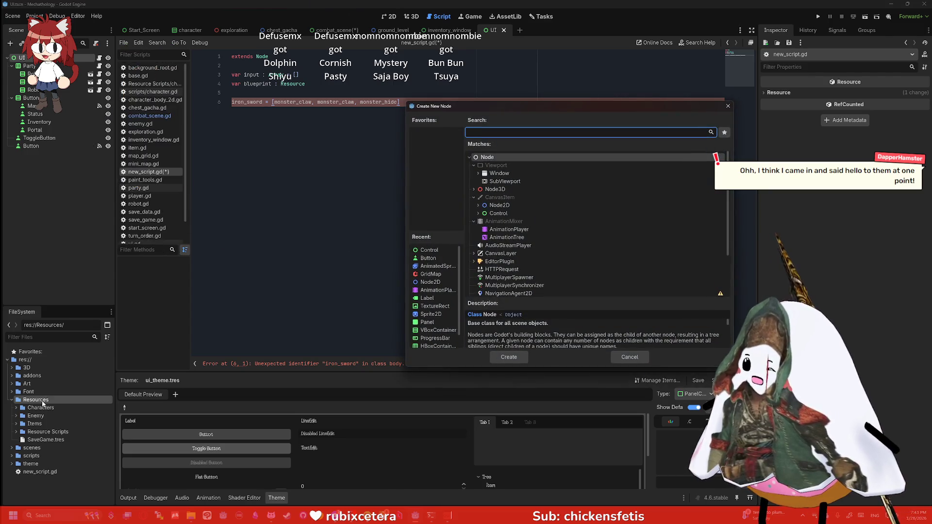
pyautogui.click(626, 360)
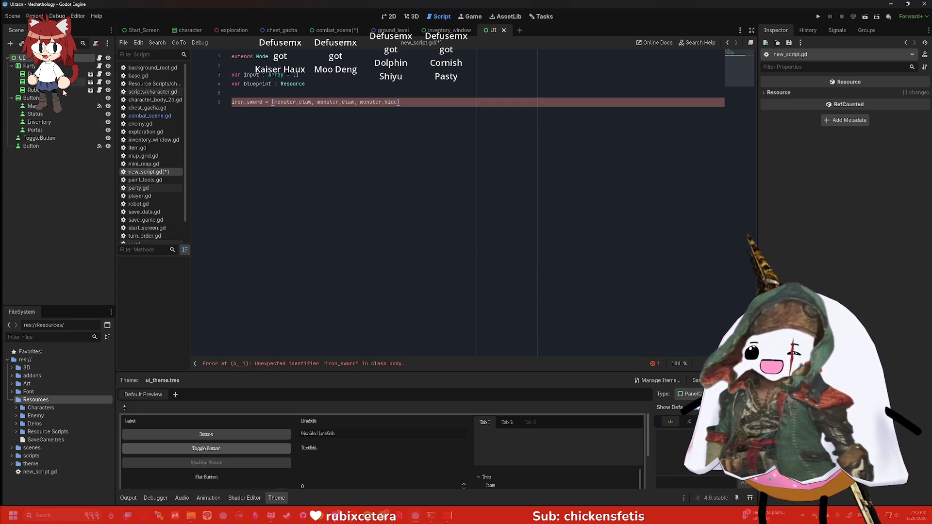
pyautogui.rightClick(44, 407)
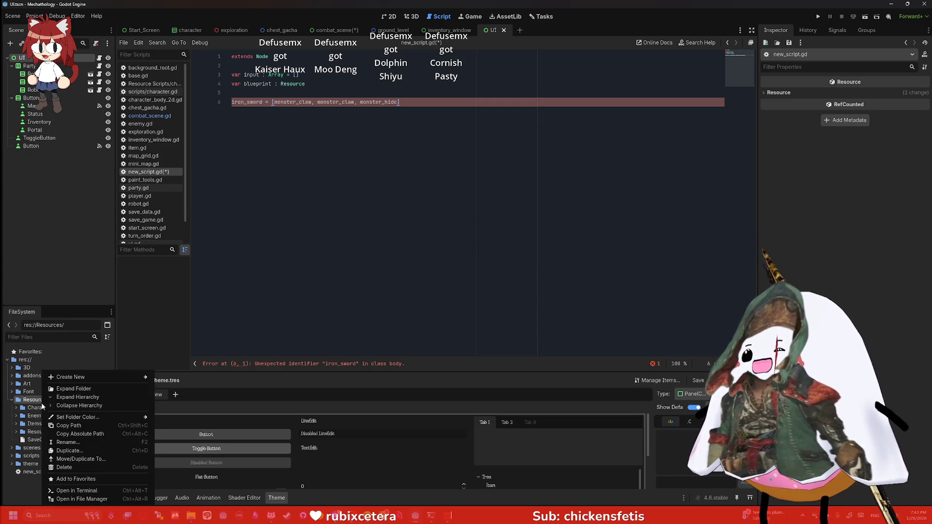
# Step: Create a MonsterParts folder inside Resources
pyautogui.moveTo(84, 379)
pyautogui.click(164, 379)
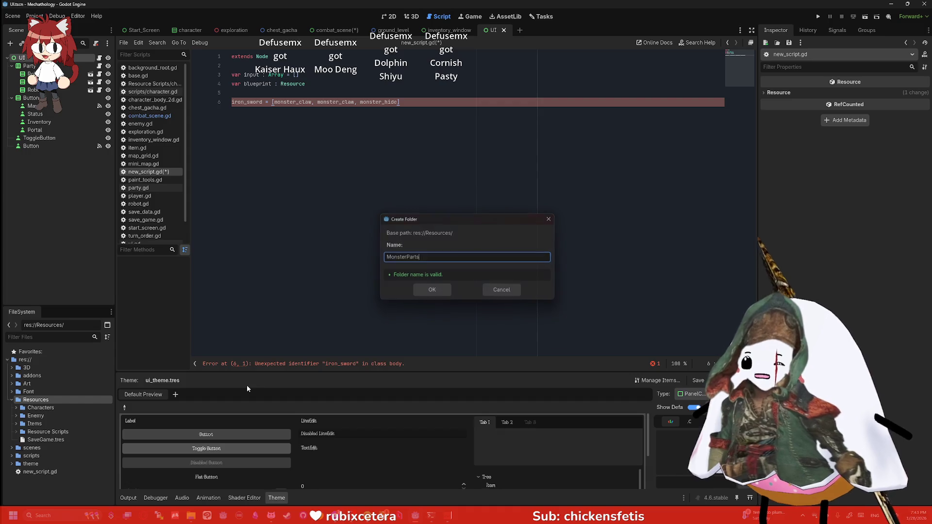
pyautogui.press('Return')
# Step: Create a second folder named Blueprints inside Resources
pyautogui.rightClick(32, 432)
pyautogui.moveTo(67, 382)
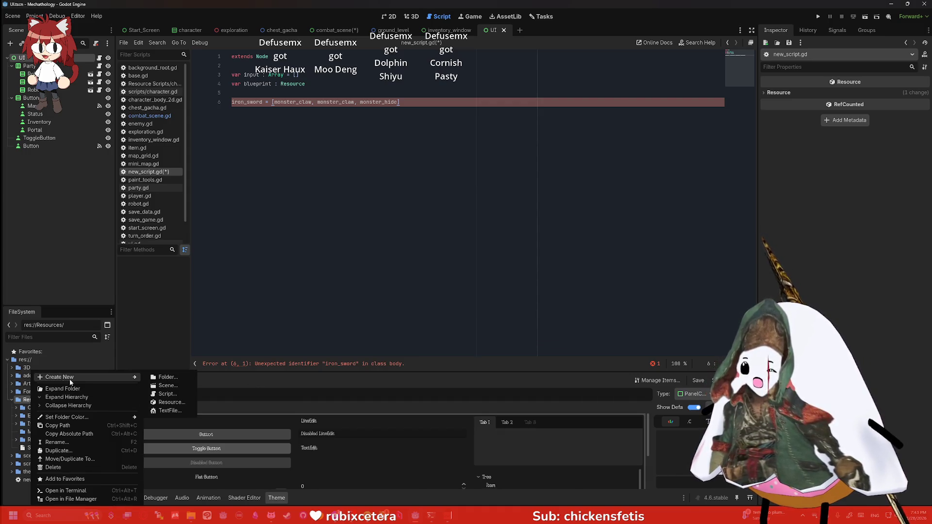
pyautogui.click(164, 378)
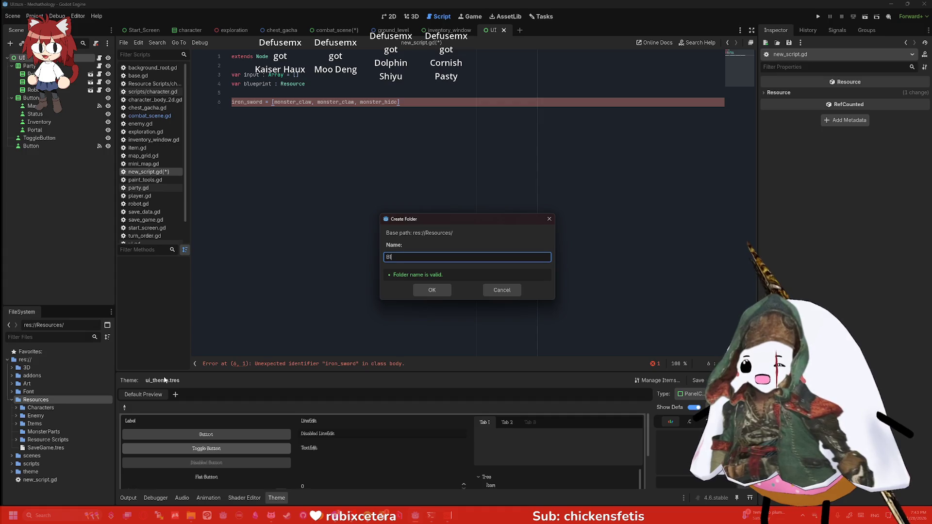
pyautogui.write('uePrint')
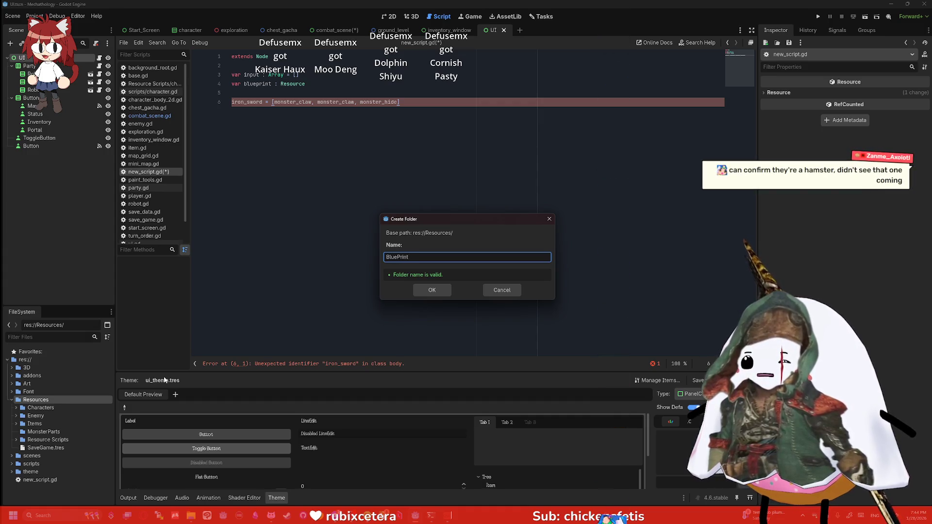
pyautogui.press('BackSpace')
pyautogui.press('BackSpace')
pyautogui.press('BackSpace')
pyautogui.write('prints')
pyautogui.press('Return')
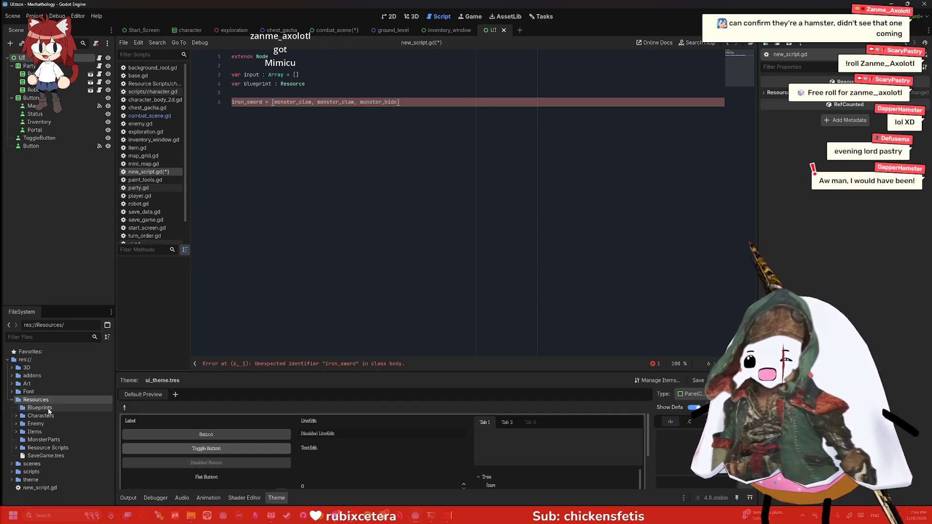
# Step: Create a plain Resource in the Blueprints folder saved as base_blueprint.tres
pyautogui.click(27, 411)
pyautogui.rightClick(27, 411)
pyautogui.moveTo(90, 376)
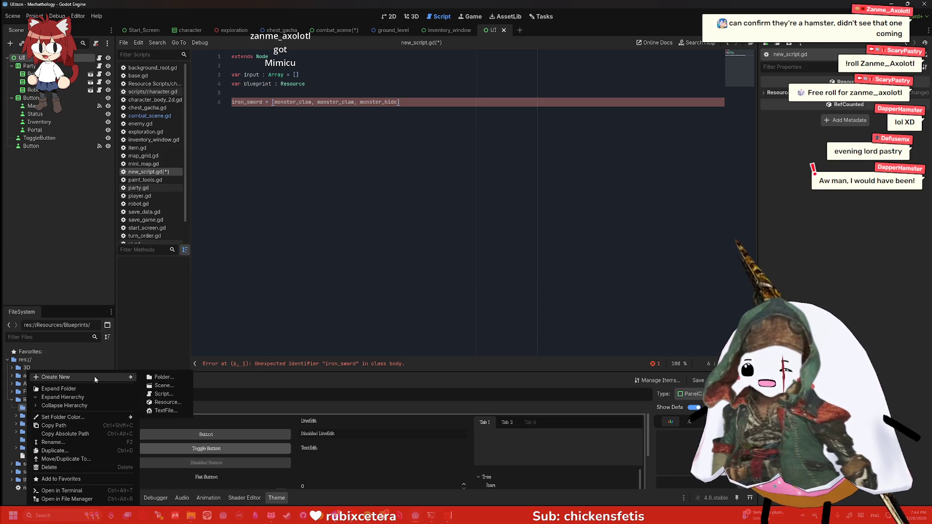
pyautogui.click(173, 402)
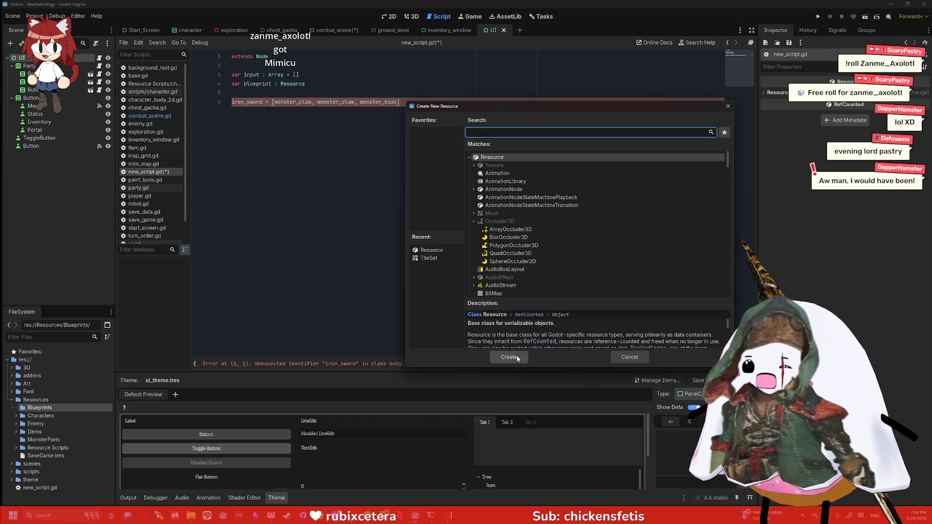
pyautogui.click(517, 355)
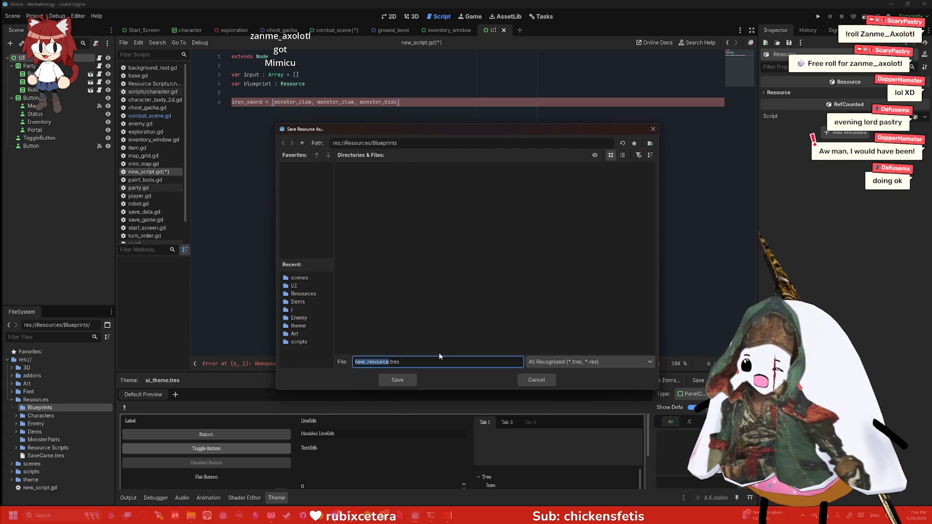
pyautogui.write('base_b')
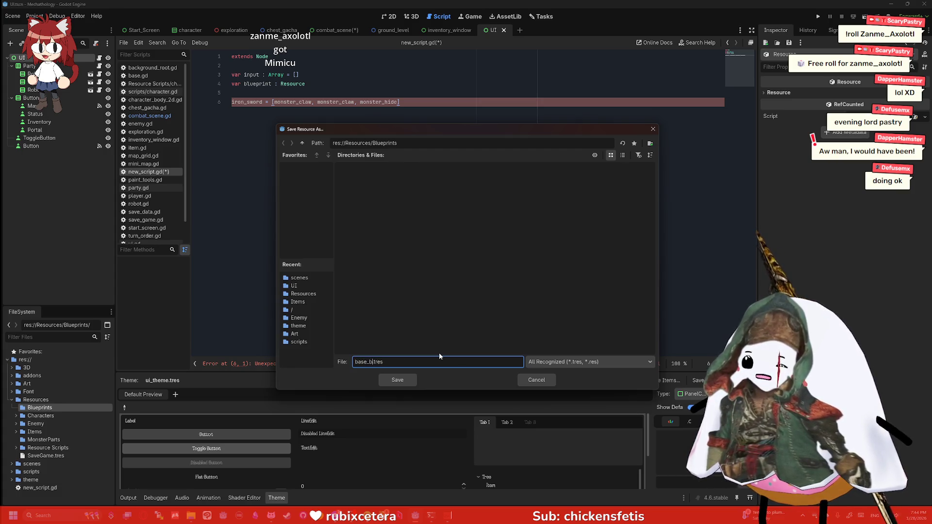
pyautogui.write('lue')
pyautogui.write('t')
pyautogui.press('Return')
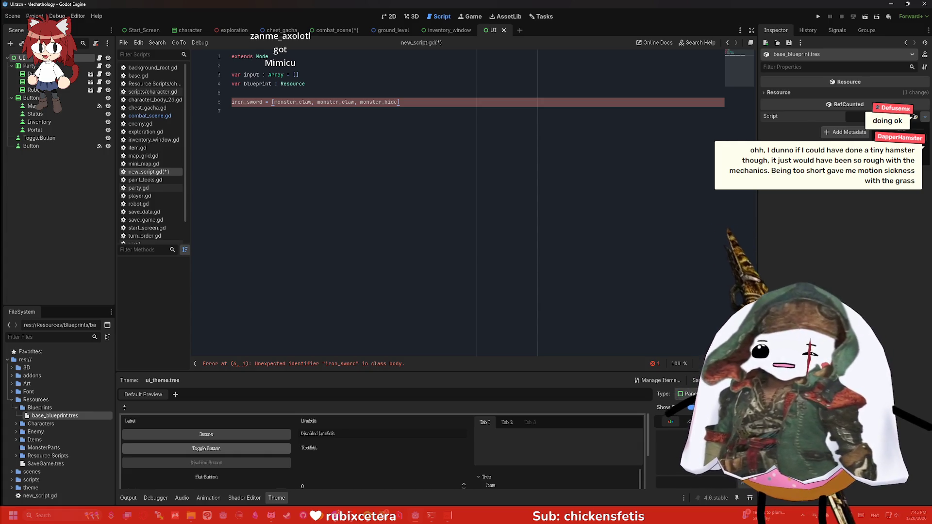
# Step: Clear the resource's attached script and create a new script named blueprints.gd
pyautogui.click(925, 116)
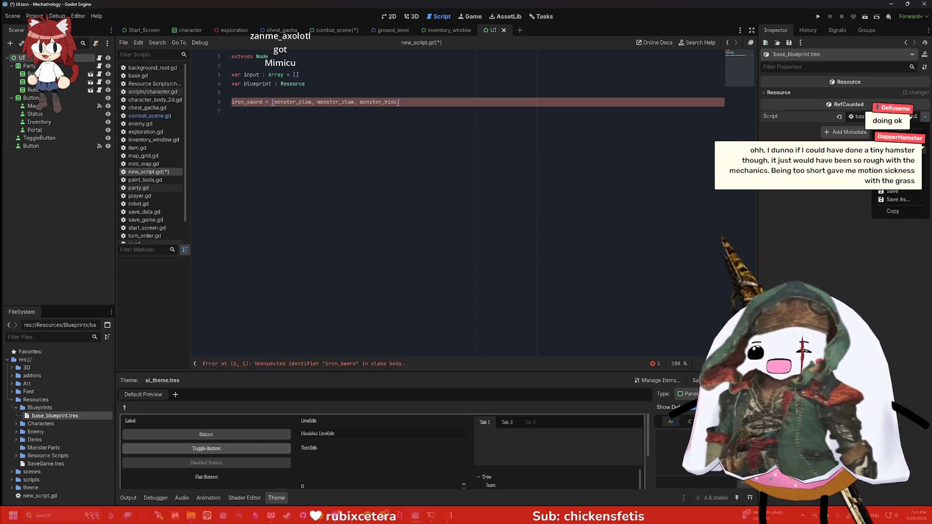
pyautogui.click(893, 173)
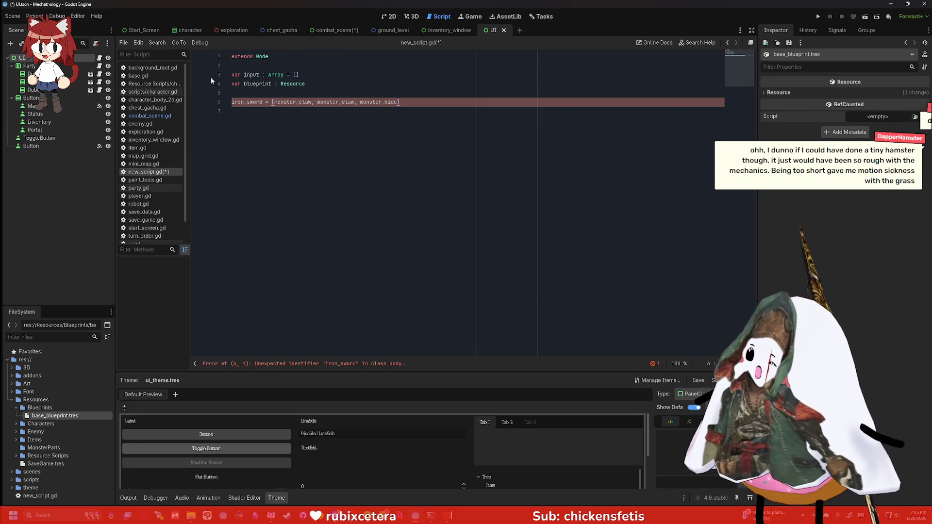
pyautogui.click(124, 42)
pyautogui.click(139, 53)
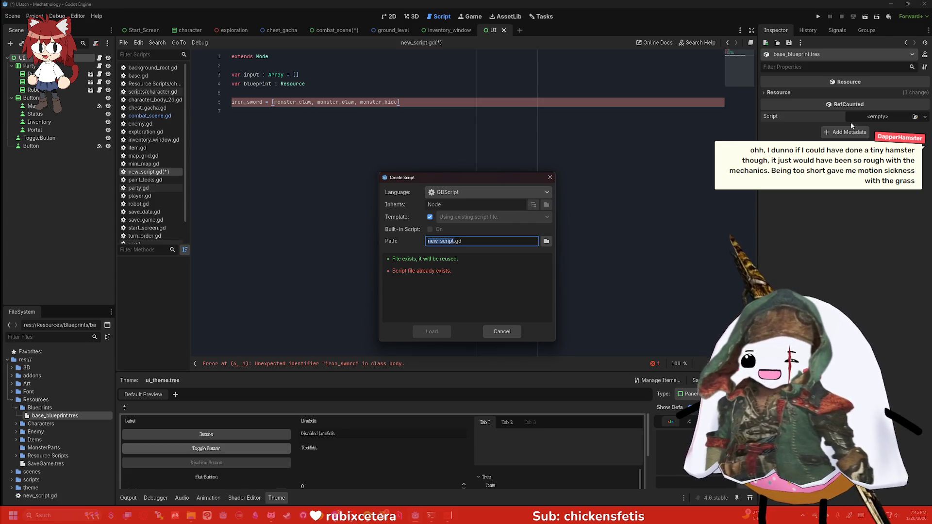
pyautogui.write('blue')
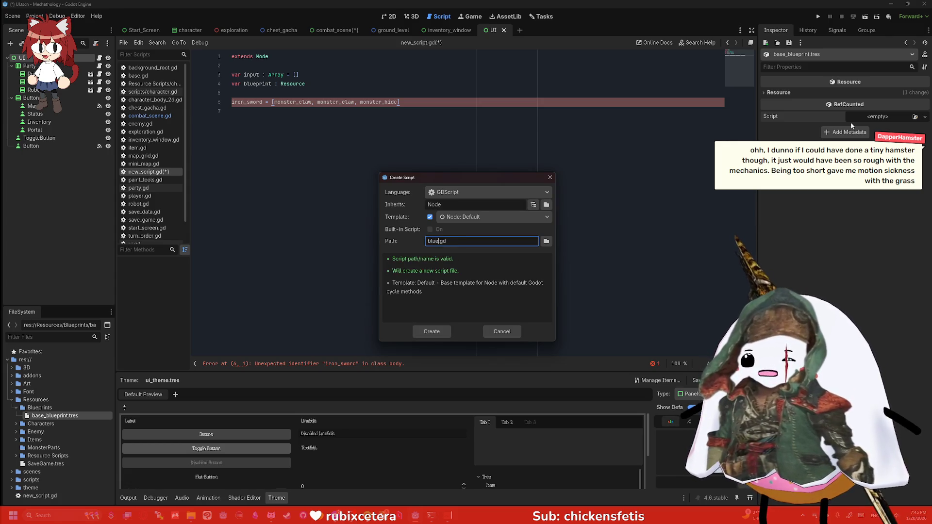
pyautogui.write('prints')
pyautogui.press('Return')
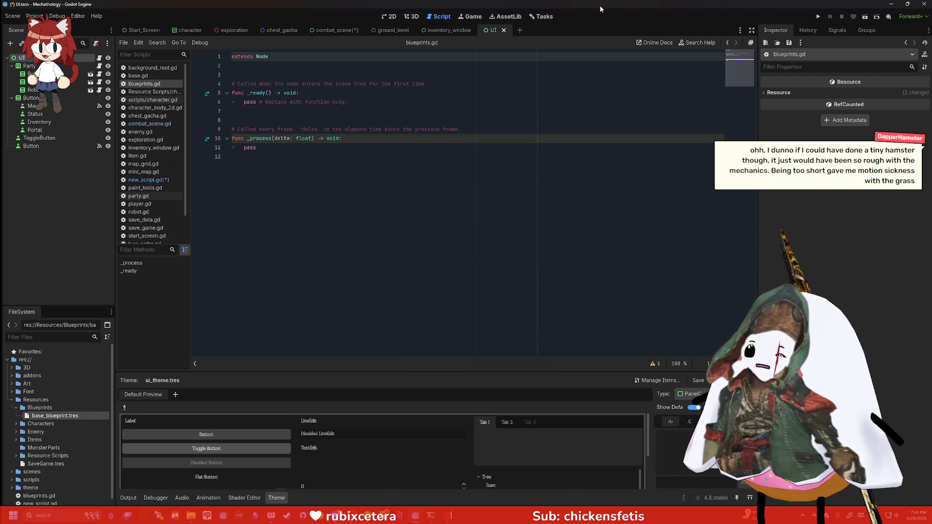
# Step: Change the first line to 'extends Resource' and open enemy.gd for reference
pyautogui.tripleClick(316, 54)
pyautogui.press('BackSpace')
pyautogui.write('Resource')
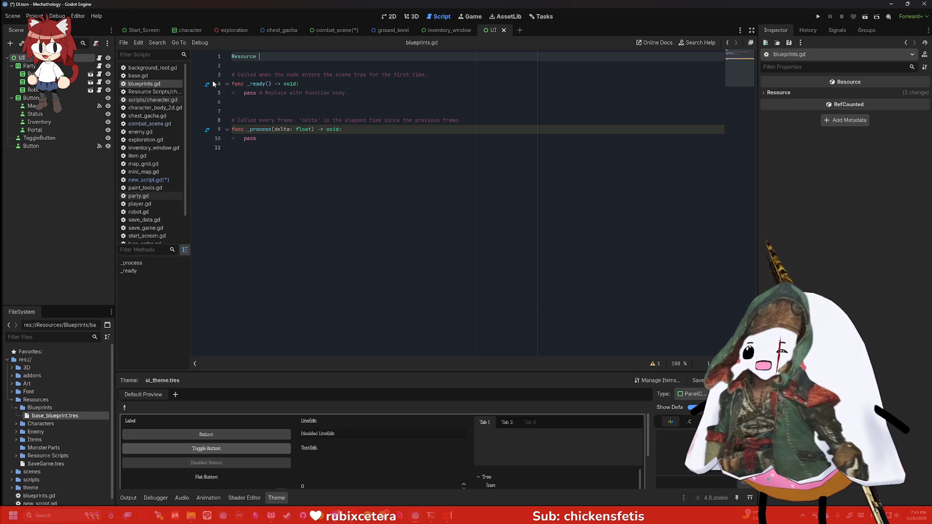
pyautogui.press('BackSpace')
pyautogui.press('BackSpace')
pyautogui.press('BackSpace')
pyautogui.write('extends Reso')
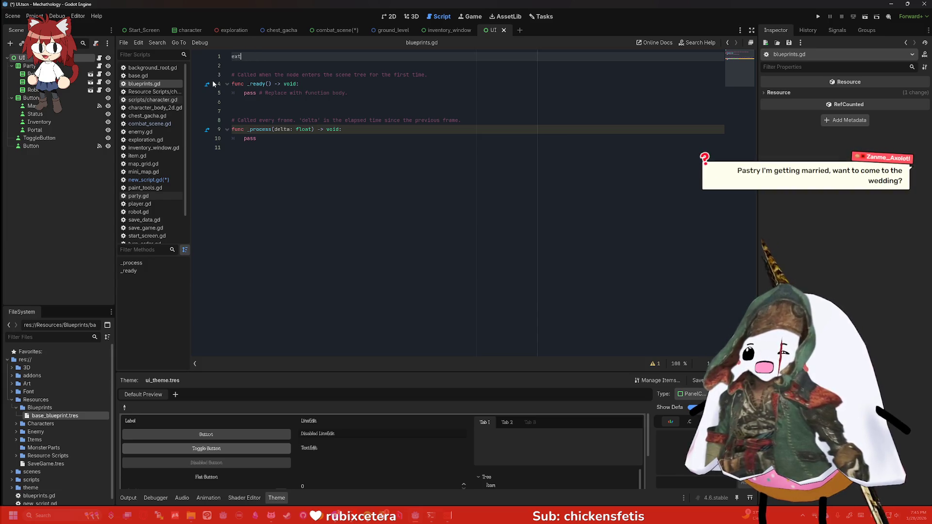
pyautogui.write('urce')
pyautogui.press('Return')
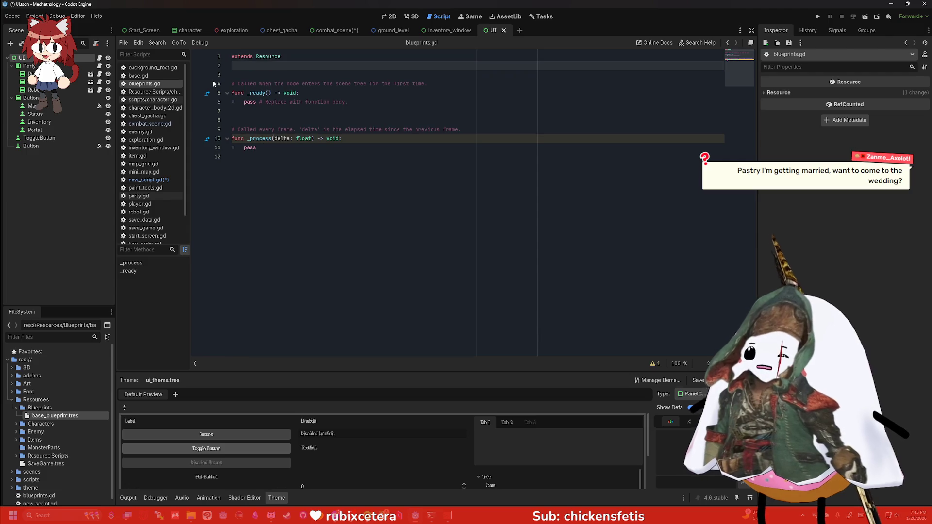
pyautogui.click(140, 131)
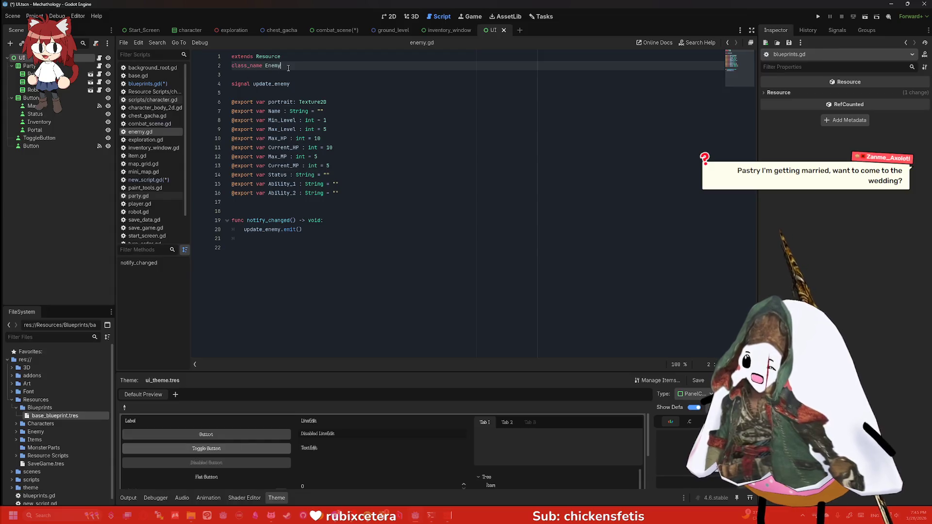
# Step: Return to blueprints.gd, save it with class_name Blueprint, and add a line for variables
pyautogui.click(287, 74)
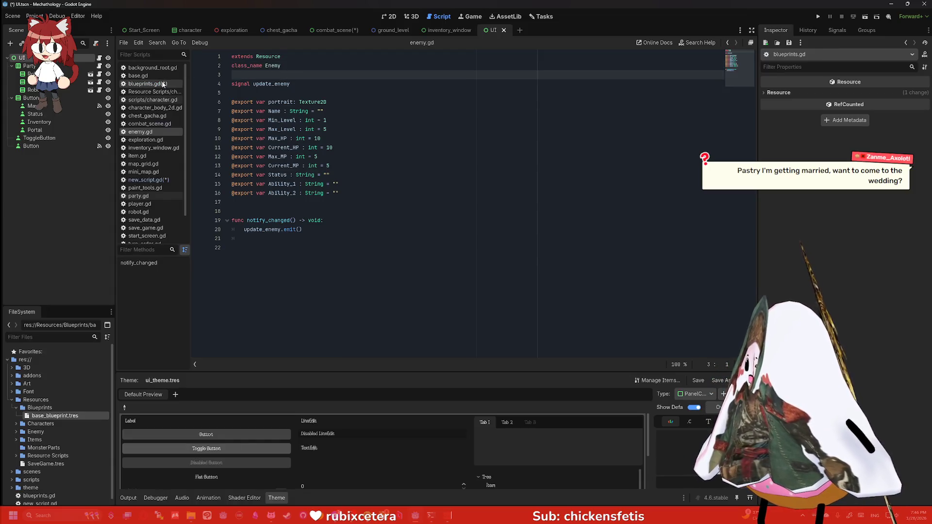
pyautogui.click(163, 84)
pyautogui.hotkey('ctrl', 's')
pyautogui.click(299, 62)
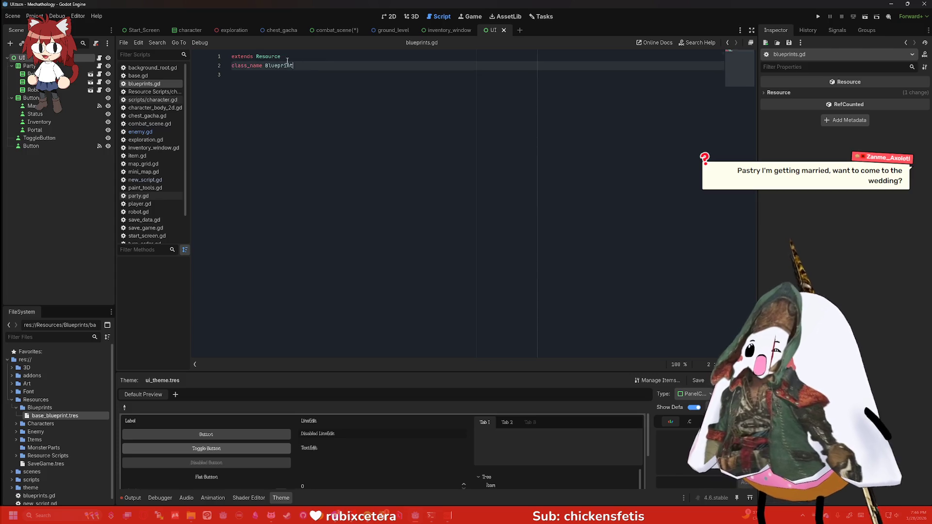
pyautogui.click(297, 74)
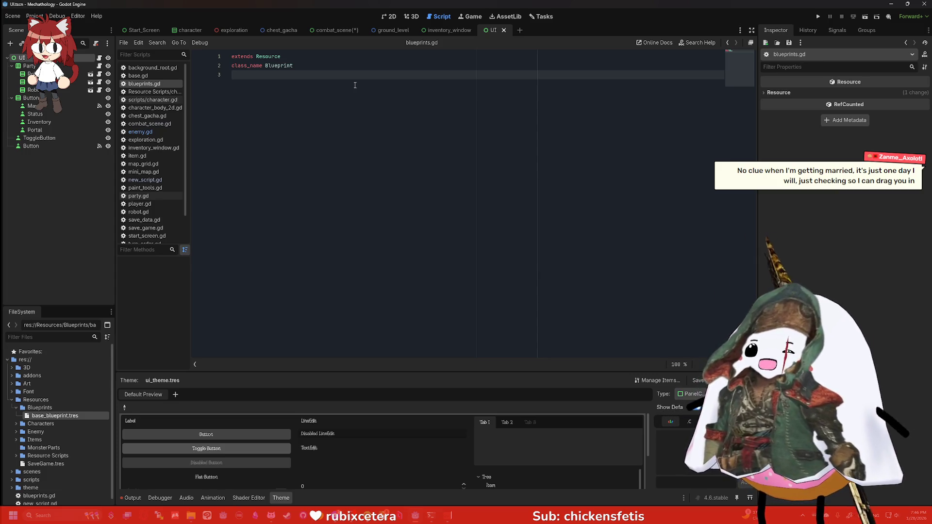
pyautogui.press('Return')
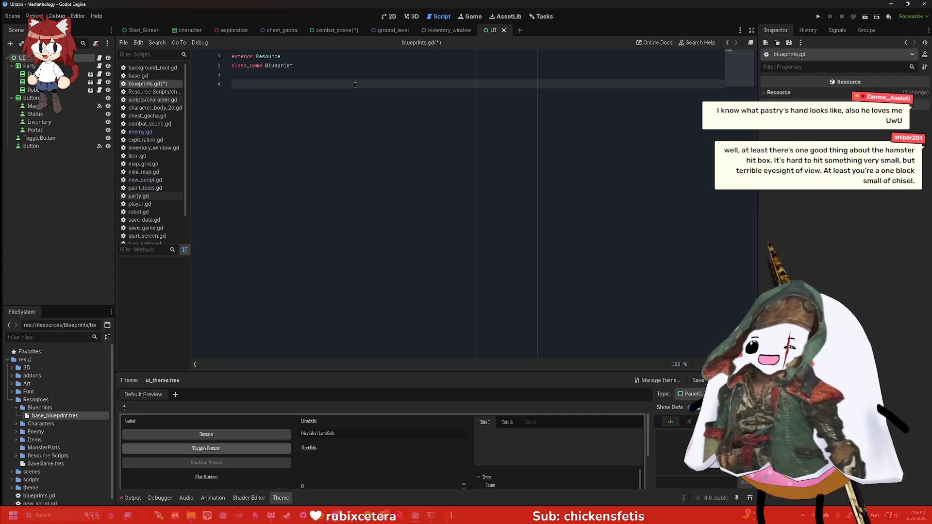
# Step: Add 'var fangs : int = 0' and 'var hide : int = 0' to blueprints.gd
pyautogui.write('@exp')
pyautogui.press('BackSpace')
pyautogui.press('BackSpace')
pyautogui.press('BackSpace')
pyautogui.write('var ')
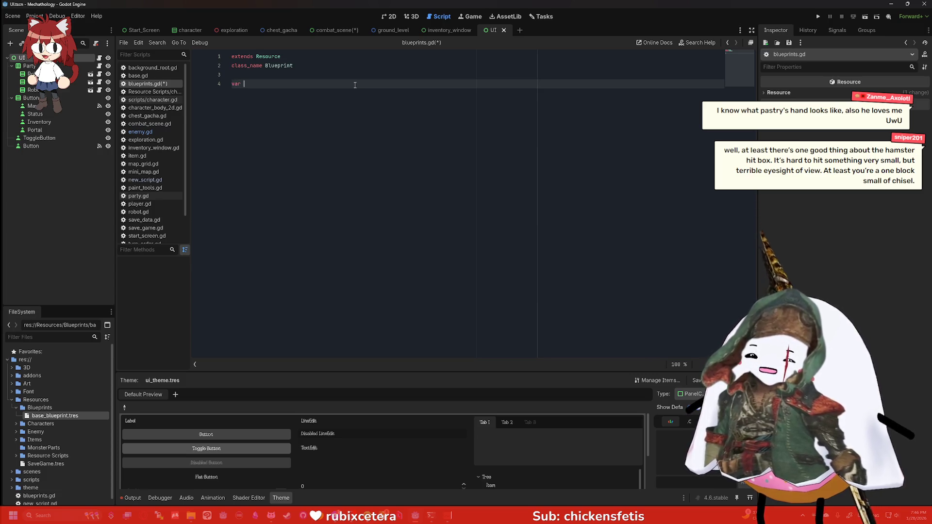
pyautogui.write('item')
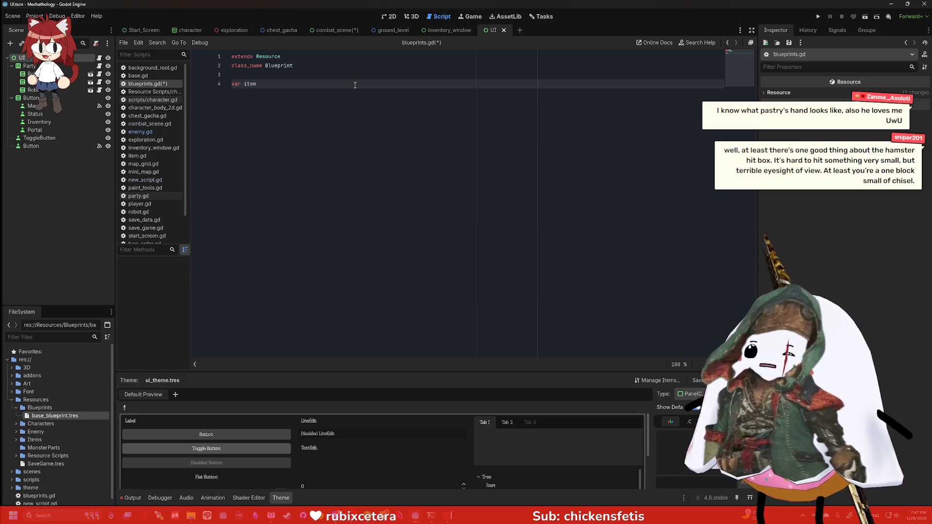
pyautogui.press('BackSpace')
pyautogui.press('BackSpace')
pyautogui.press('BackSpace')
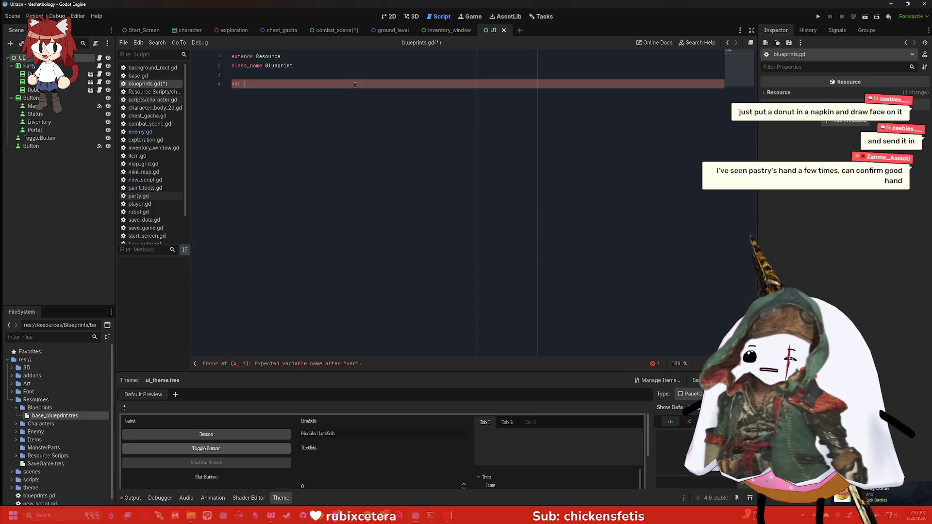
pyautogui.write('fangs : ')
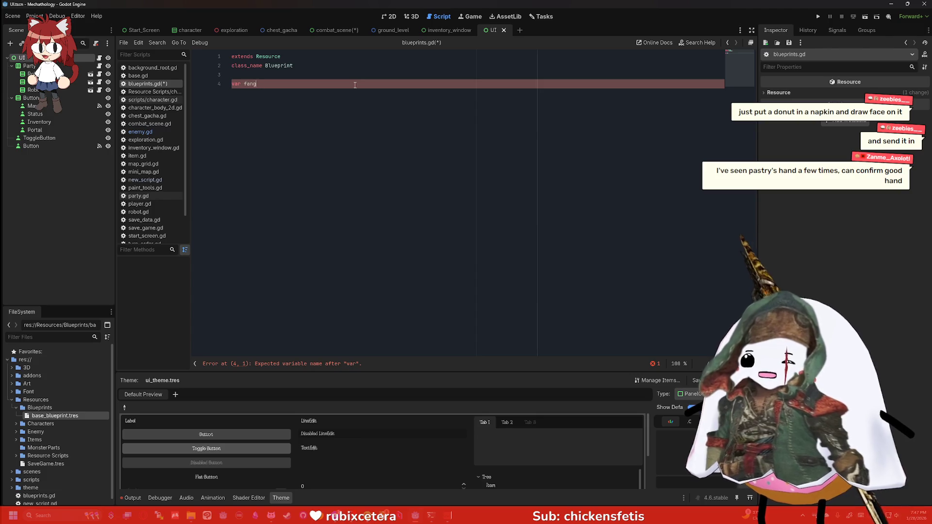
pyautogui.write('int = 0')
pyautogui.press('Return')
pyautogui.write('ar hide : int ')
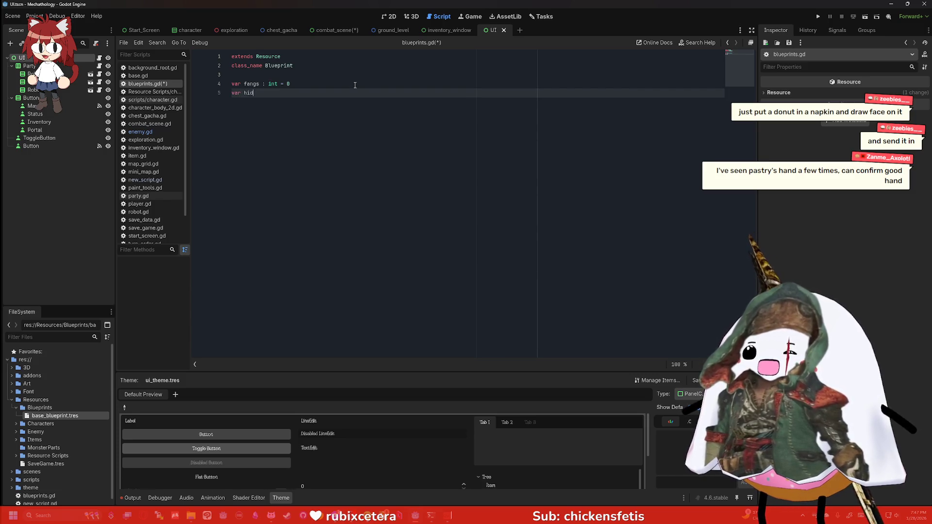
pyautogui.write('= 0')
pyautogui.press('Return')
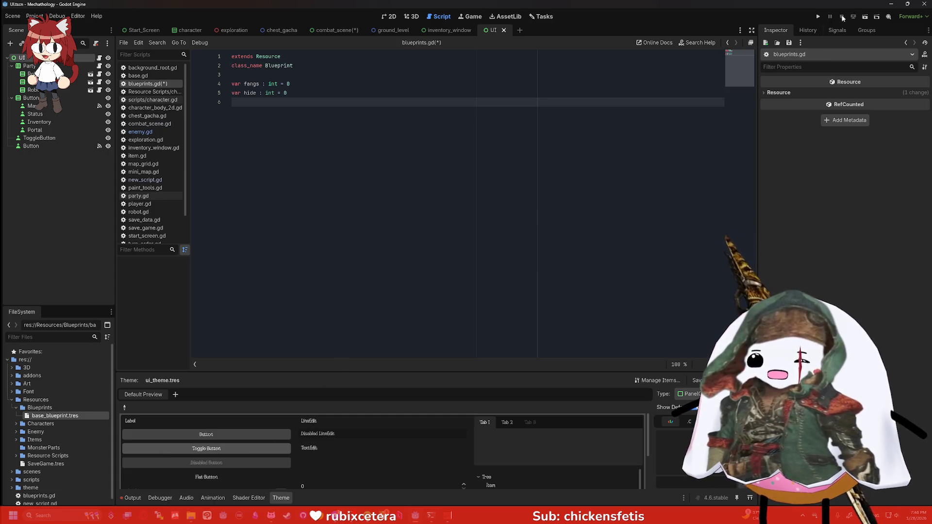
pyautogui.click(891, 4)
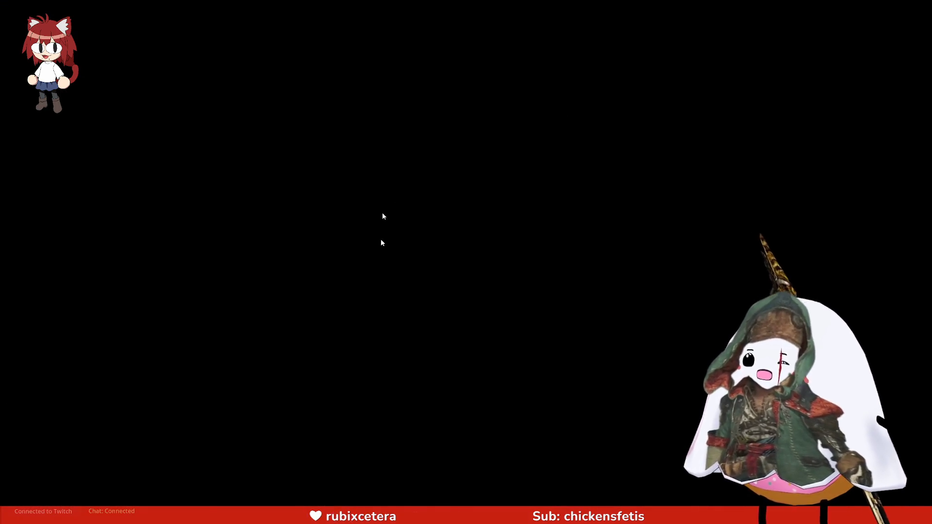
# Step: Launch Vintage Story from the Start search and open its Mods folder from the Mod Manager
pyautogui.press('super')
pyautogui.write('vintage')
pyautogui.press('Return')
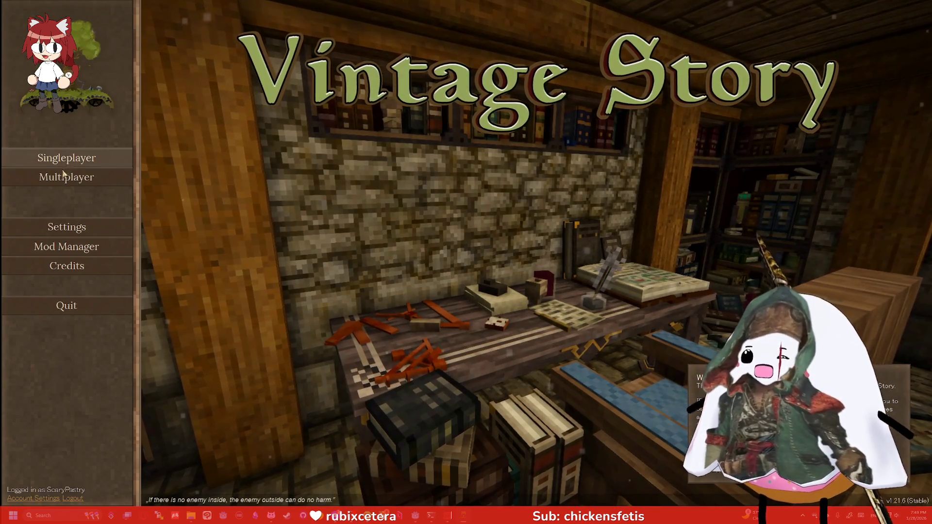
pyautogui.click(78, 255)
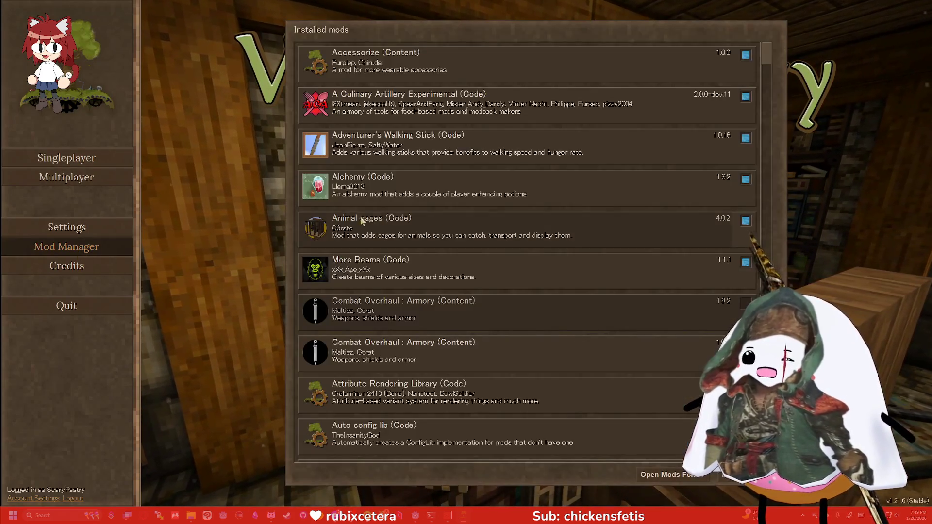
pyautogui.click(712, 474)
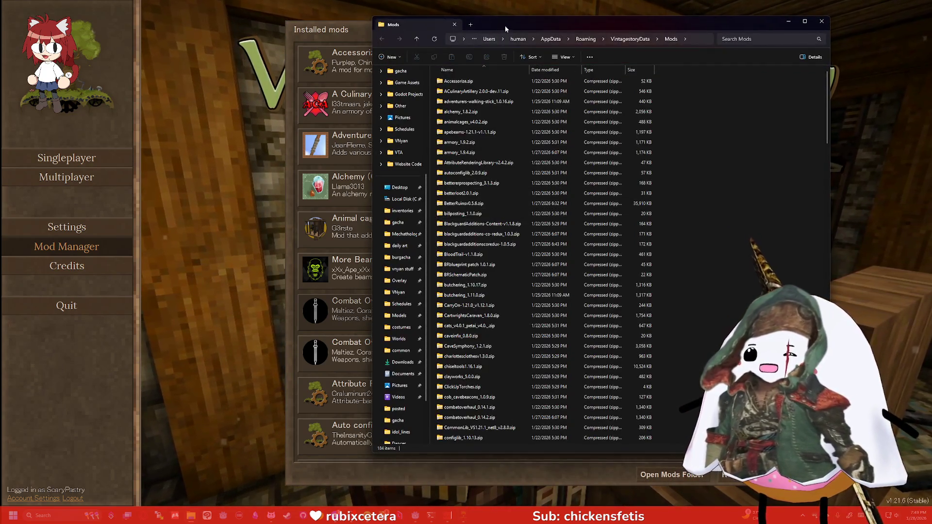
# Step: Browse the mod zip files in VintagestoryData's ModsByServer folder, then close File Explorer
pyautogui.moveTo(505, 25); pyautogui.dragTo(397, 32)
pyautogui.click(517, 46)
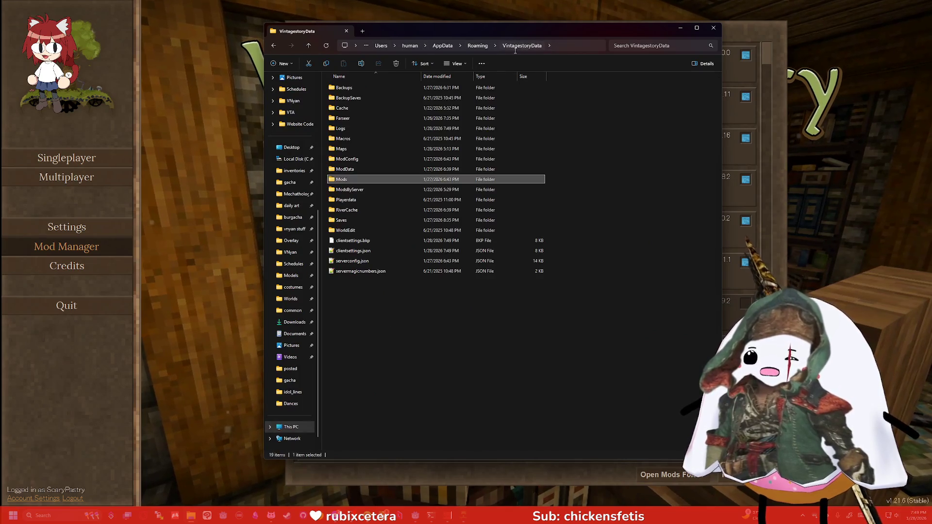
pyautogui.click(345, 189)
pyautogui.doubleClick(345, 190)
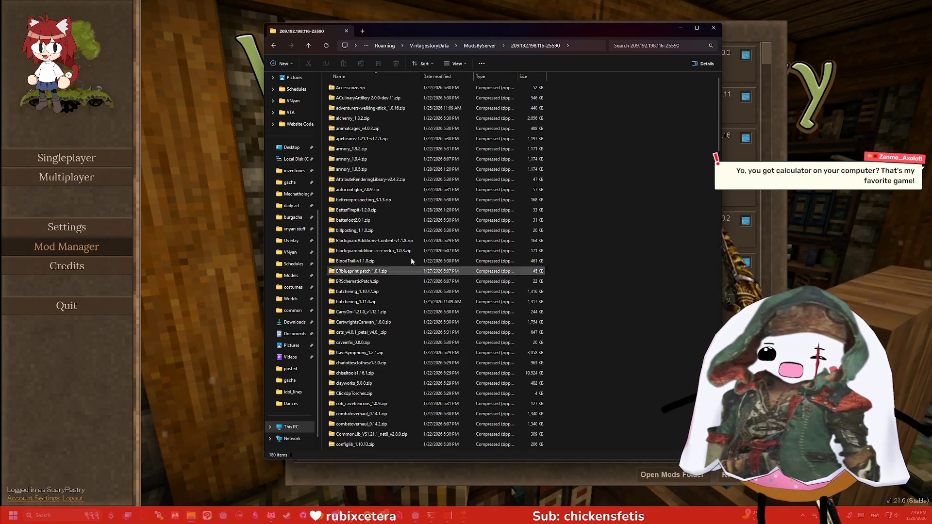
pyautogui.scroll(-20, 383, 121)
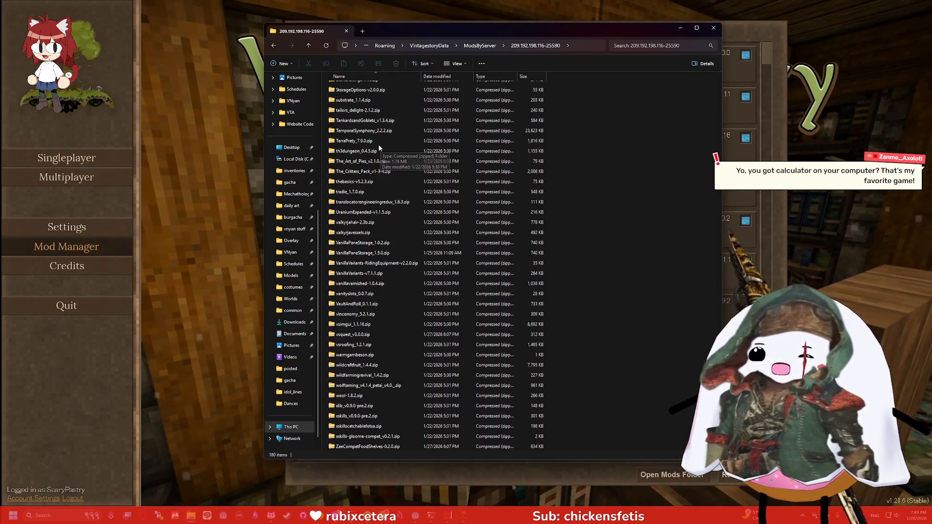
pyautogui.scroll(7, 382, 194)
pyautogui.scroll(20, 383, 229)
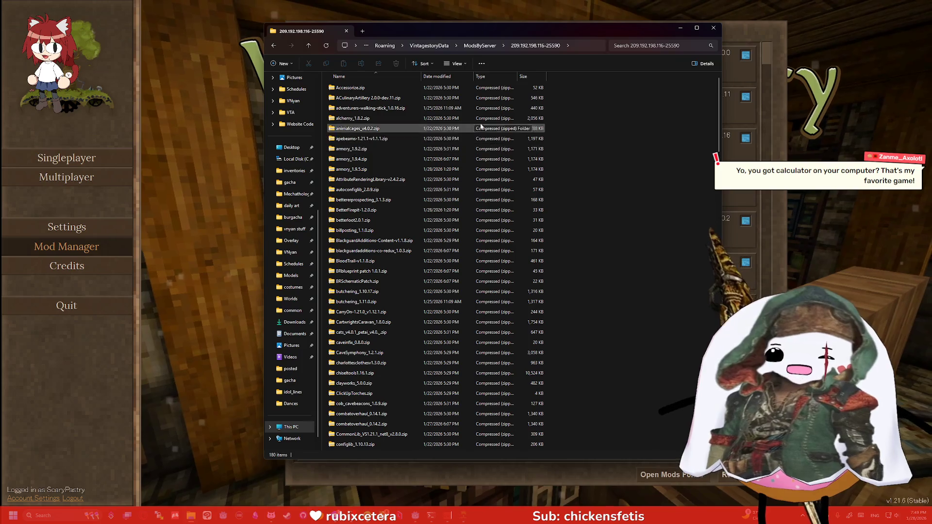
pyautogui.click(713, 27)
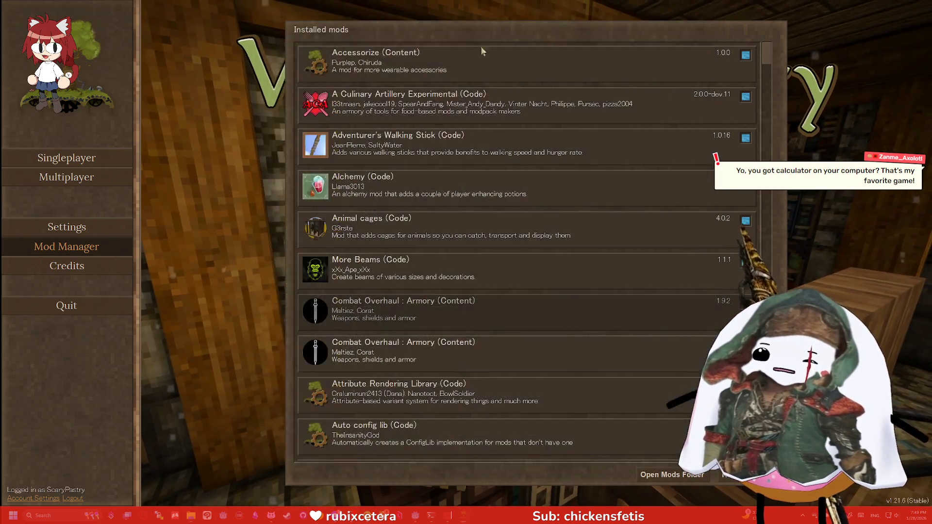
# Step: Quit Vintage Story from its main menu and switch back to Godot Engine
pyautogui.click(76, 310)
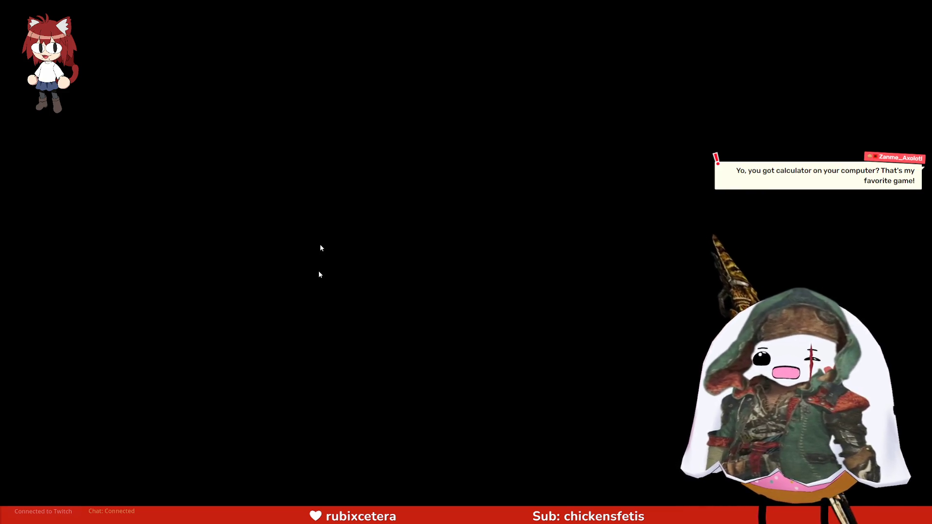
pyautogui.hotkey('alt', 'Tab')
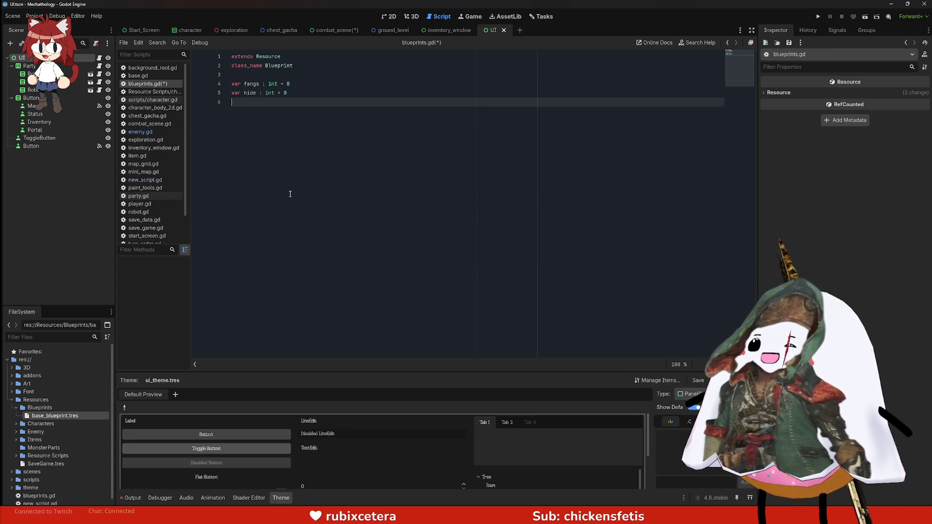
# Step: Add var wood : int = 0 on a new line below the hide variable
pyautogui.moveTo(299, 96); pyautogui.dragTo(223, 84)
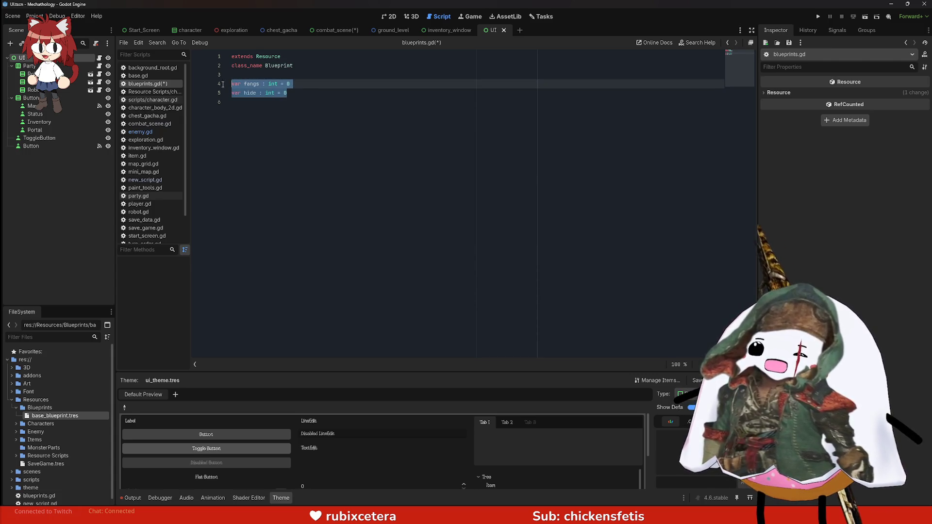
pyautogui.click(316, 96)
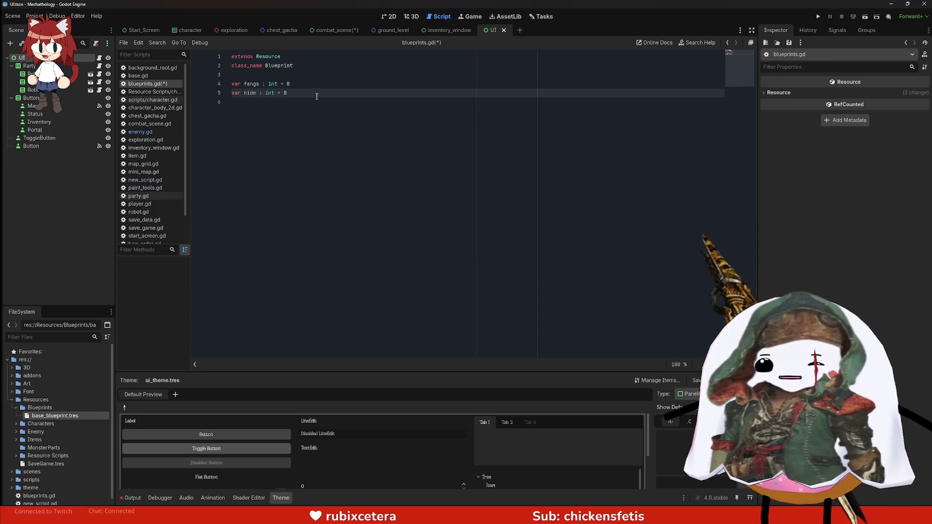
pyautogui.moveTo(308, 94); pyautogui.dragTo(232, 84)
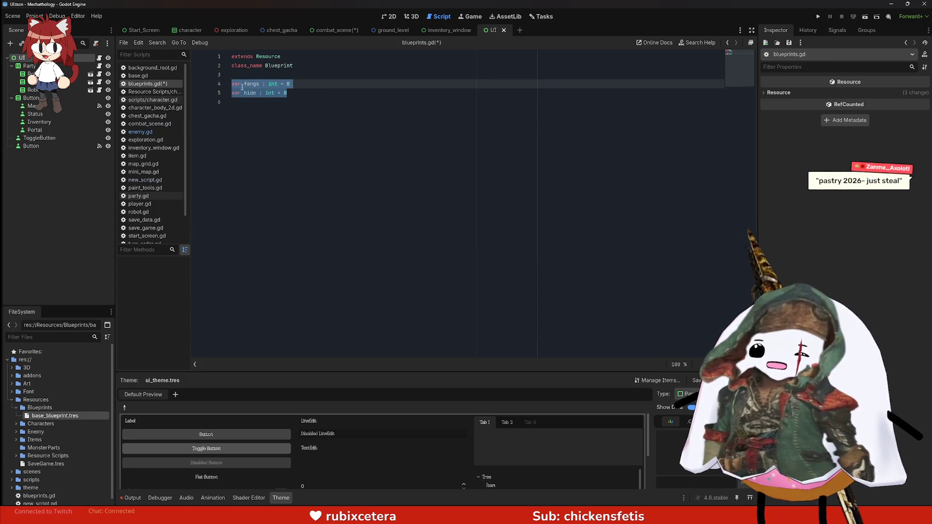
pyautogui.click(322, 91)
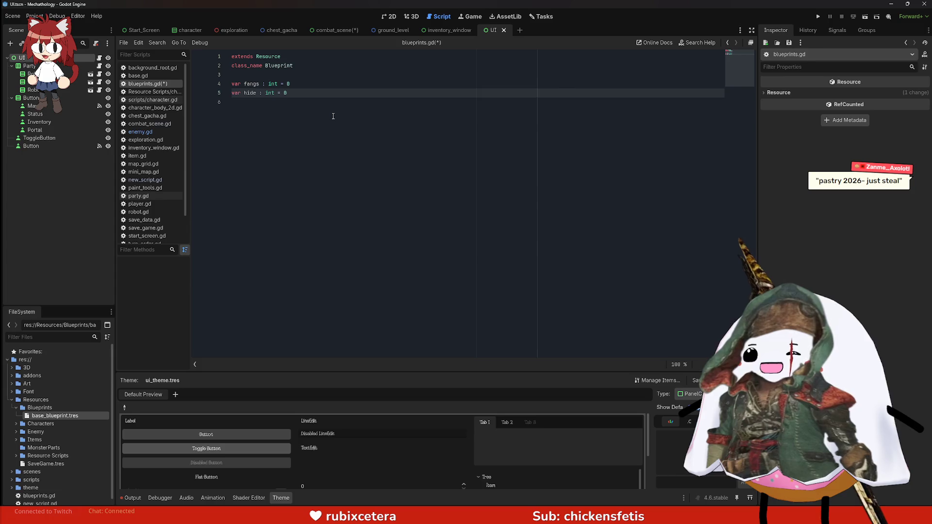
pyautogui.press('Return')
pyautogui.write('var wood : int = 0')
pyautogui.press('Return')
# Step: Add var stone : int = 0 and var metal : int = 0, then view item.gd for reference
pyautogui.write('var')
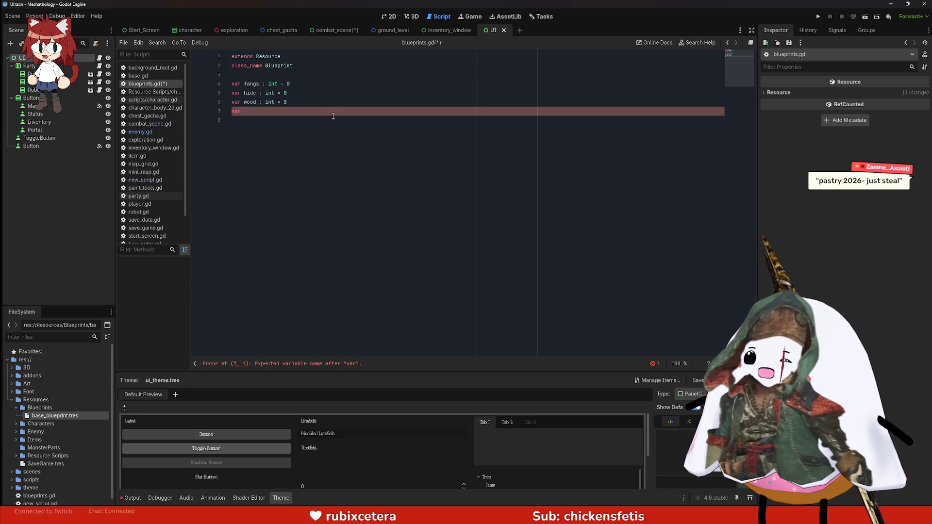
pyautogui.write('metal : int ')
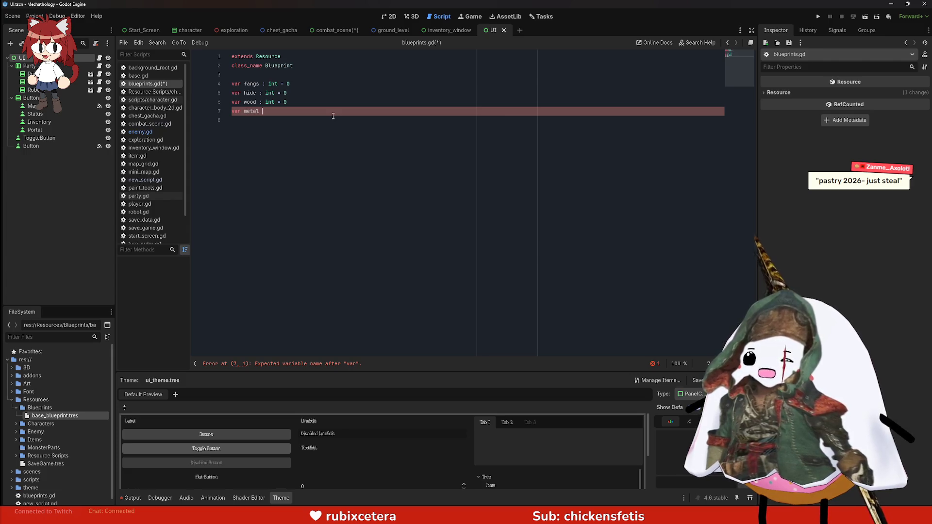
pyautogui.write('=')
pyautogui.press('BackSpace')
pyautogui.press('BackSpace')
pyautogui.press('BackSpace')
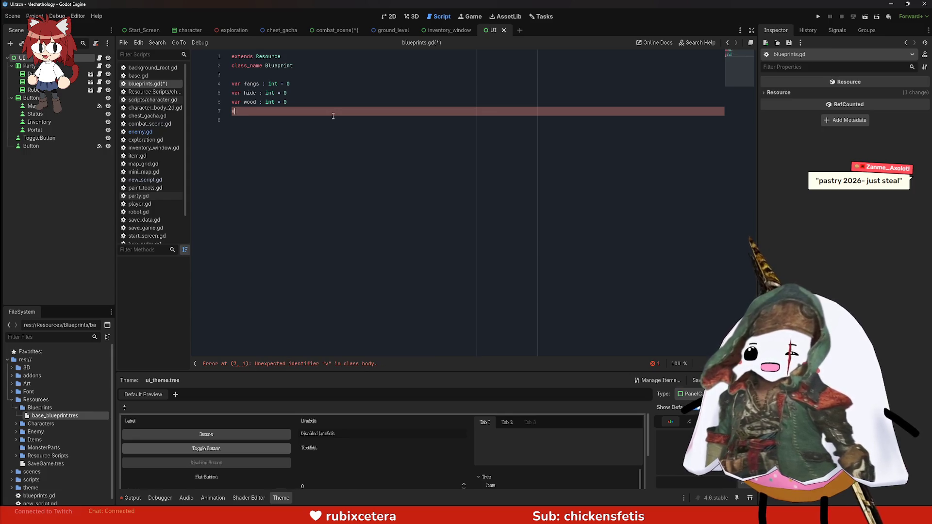
pyautogui.write('ar stone : int ')
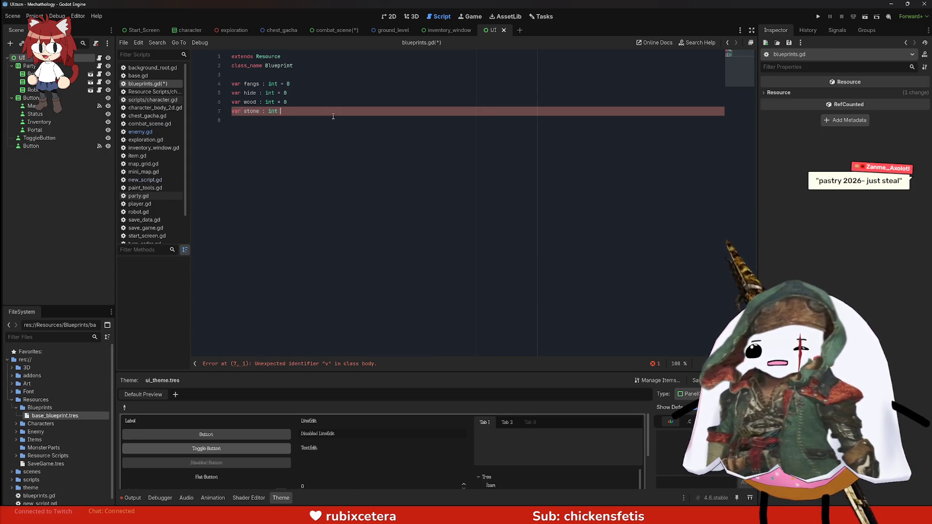
pyautogui.write('= 0')
pyautogui.press('Return')
pyautogui.write('var metal : int = 0')
pyautogui.press('Return')
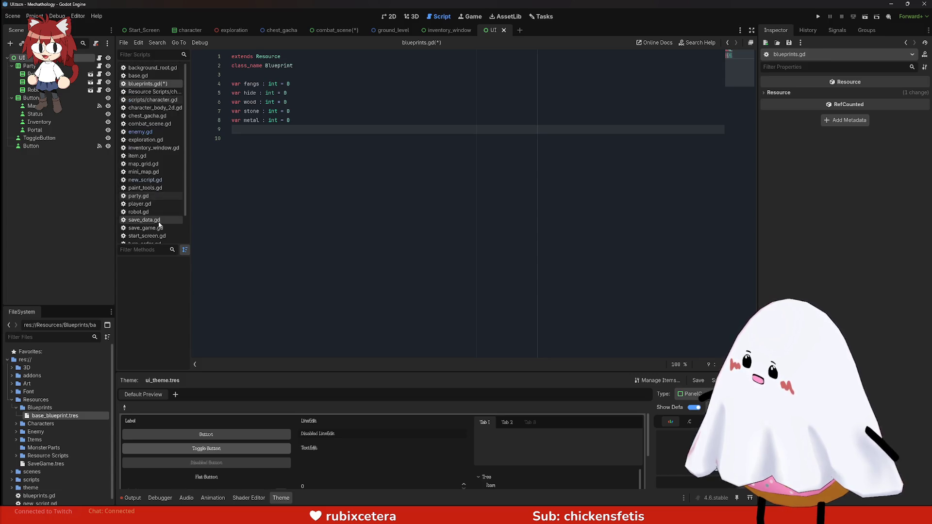
pyautogui.click(154, 153)
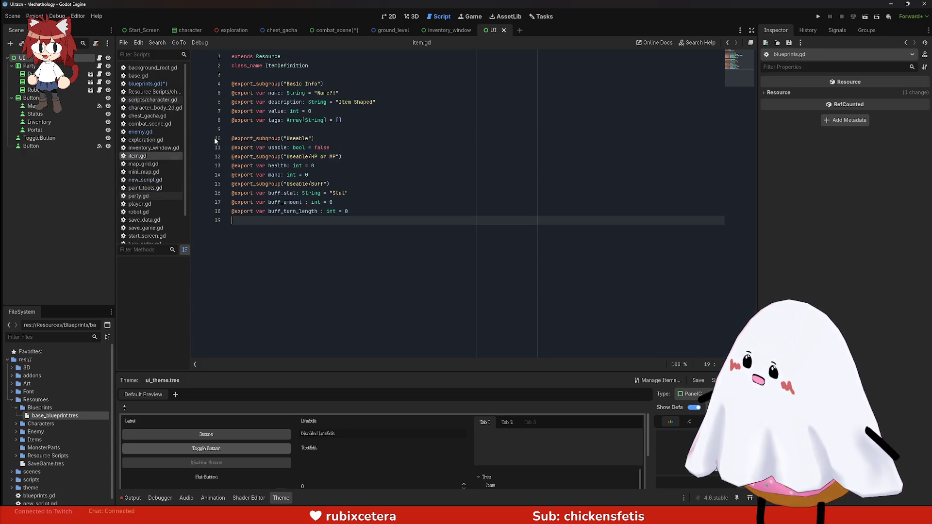
pyautogui.tripleClick(334, 139)
pyautogui.hotkey('ctrl', 'c')
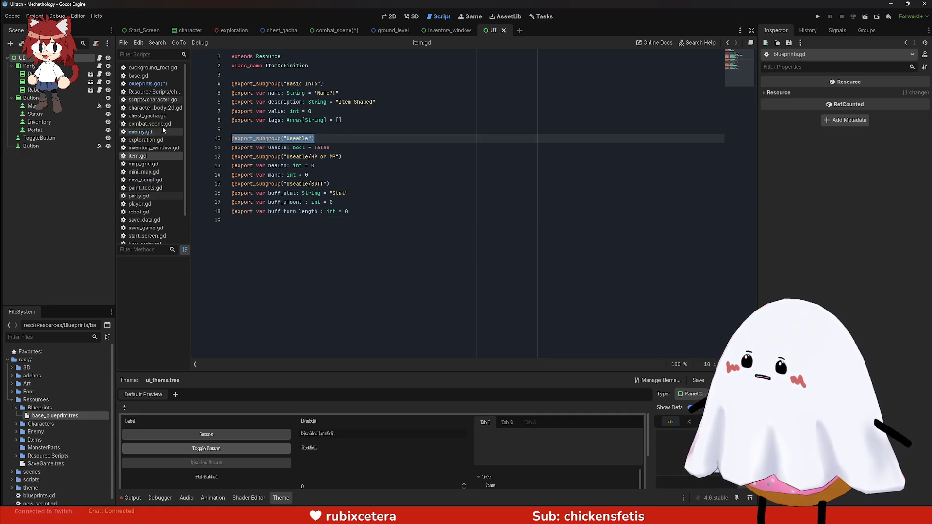
pyautogui.click(173, 84)
pyautogui.click(252, 82)
pyautogui.click(252, 75)
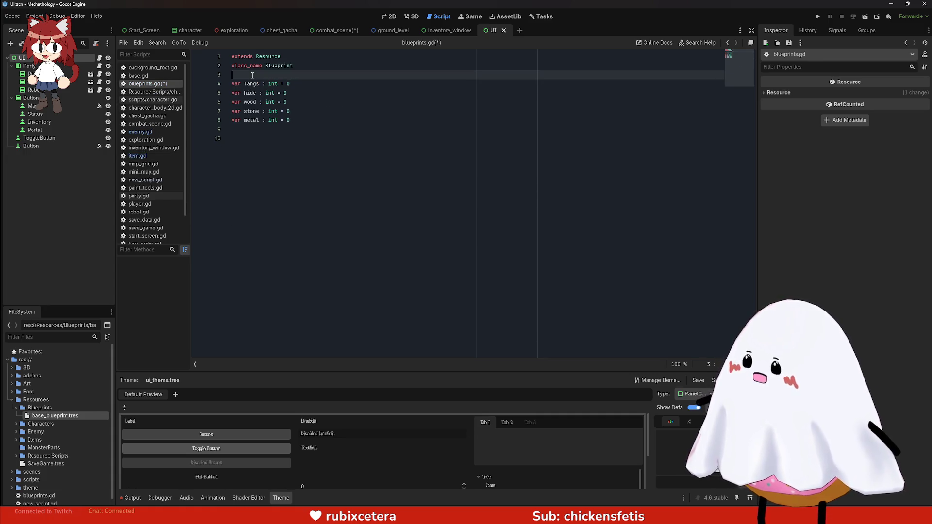
pyautogui.hotkey('ctrl', 'v')
pyautogui.moveTo(309, 84); pyautogui.dragTo(288, 85)
pyautogui.write('Materials')
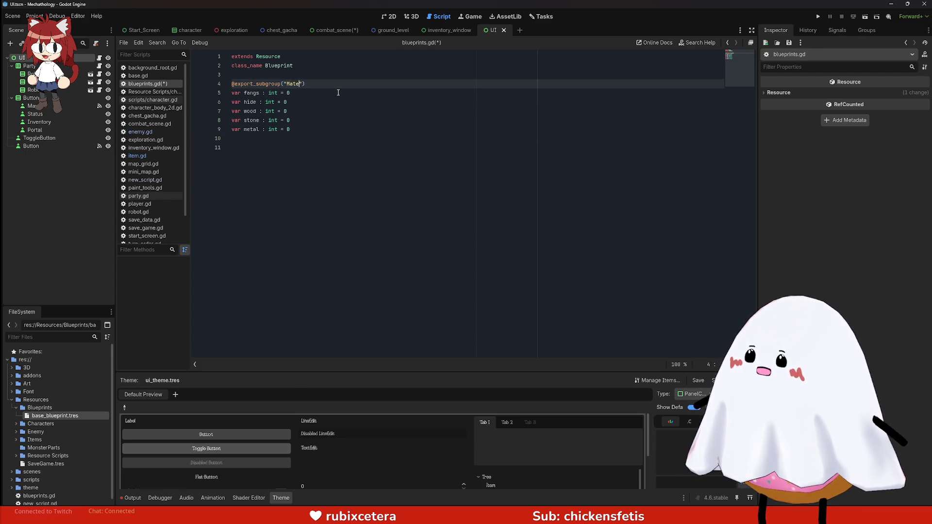
# Step: Paste a second export subgroup below the material variables, renamed 'Slots', and start a slot variable
pyautogui.click(330, 145)
pyautogui.hotkey('ctrl', 'v')
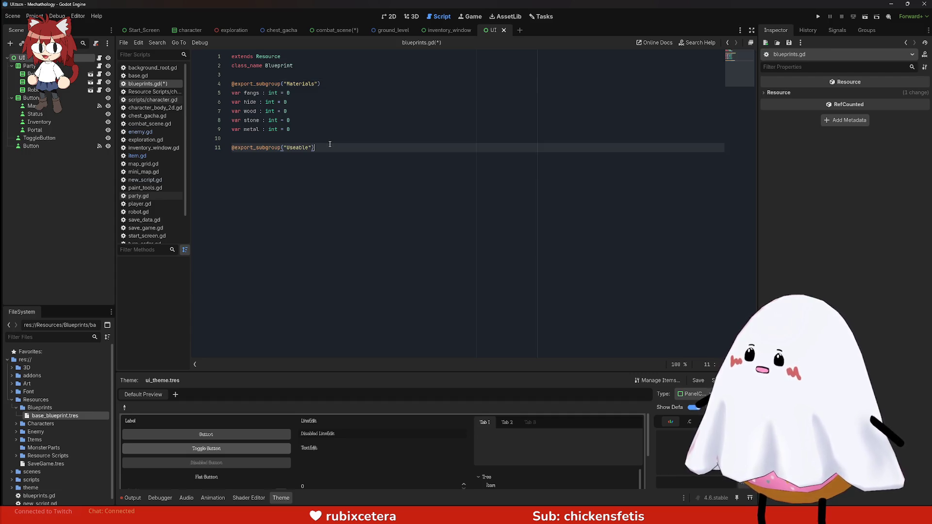
pyautogui.press('Return')
pyautogui.write('var slot')
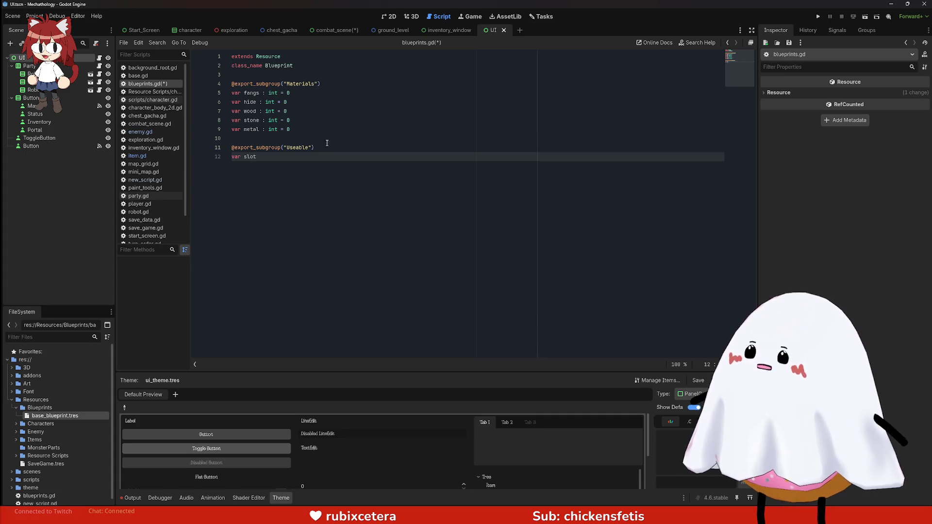
pyautogui.moveTo(308, 147); pyautogui.dragTo(290, 152)
pyautogui.write('Slots')
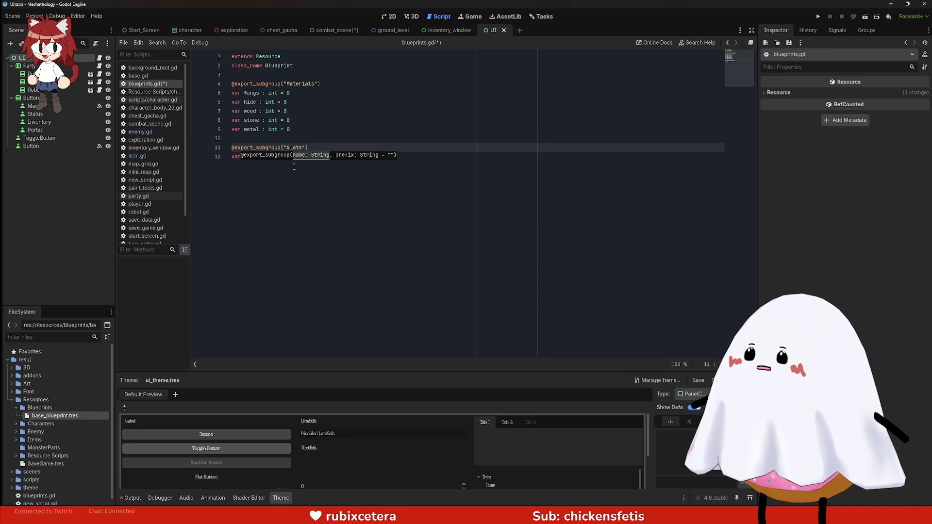
# Step: Finish the slots variable with a default of 1 and begin a var base line
pyautogui.click(290, 155)
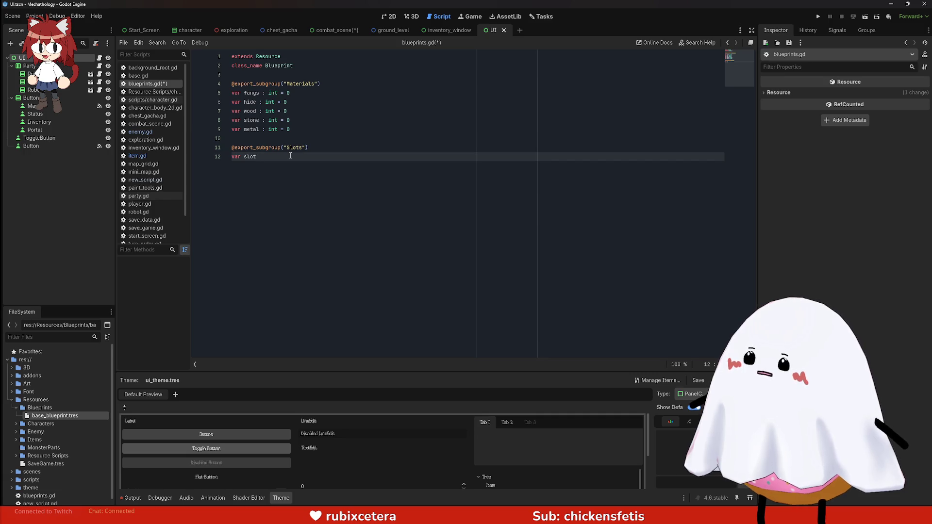
pyautogui.press('BackSpace')
pyautogui.write('s :')
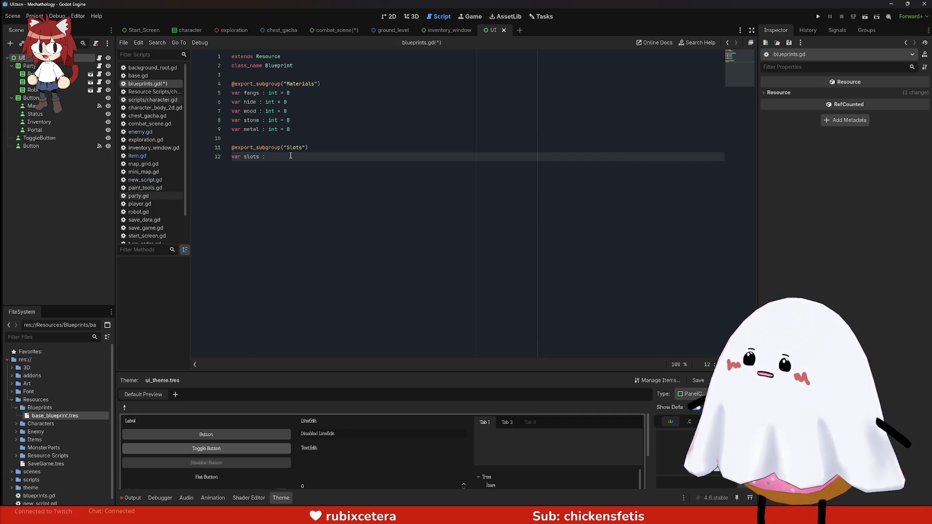
pyautogui.write(' 0')
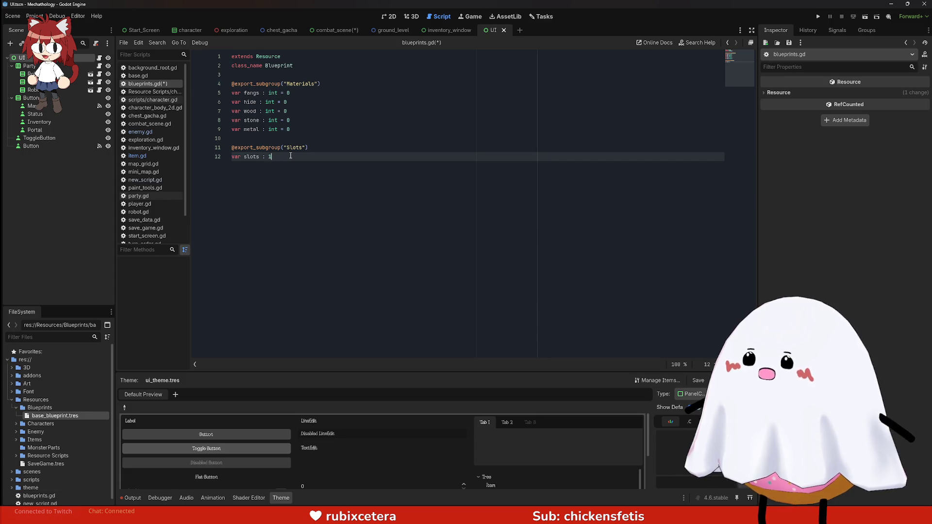
pyautogui.press('Return')
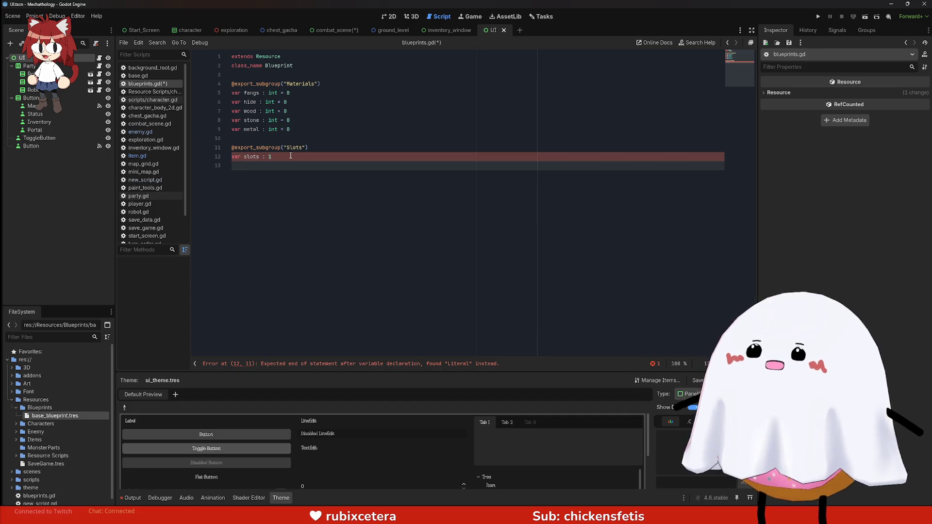
pyautogui.press('BackSpace')
pyautogui.press('BackSpace')
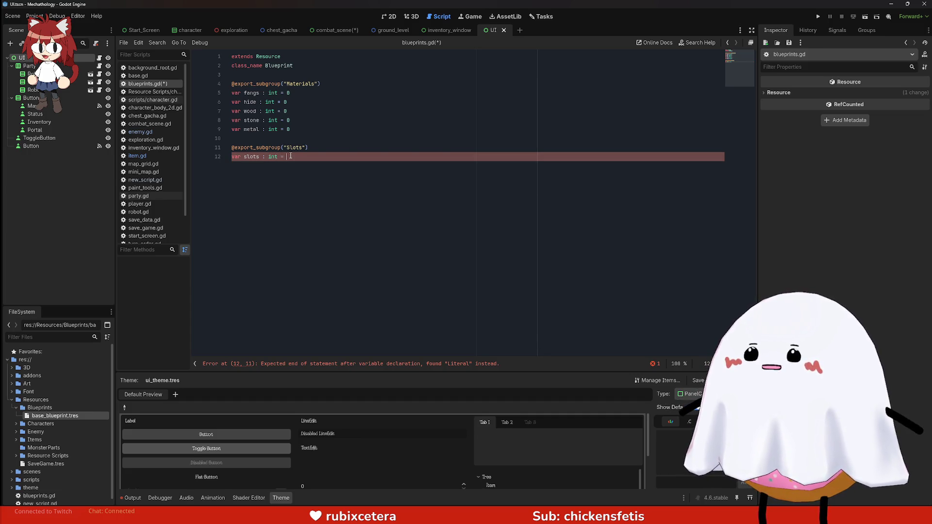
pyautogui.write('1')
pyautogui.press('Return')
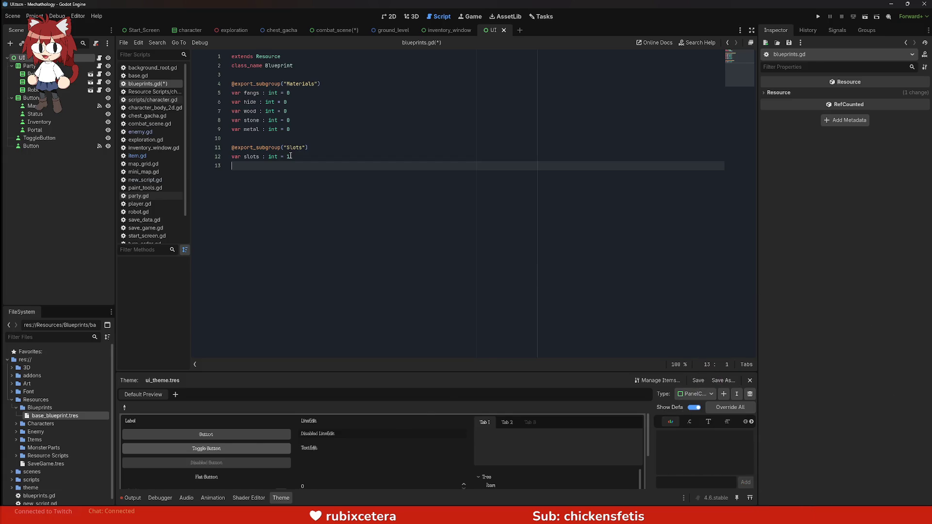
pyautogui.write('var')
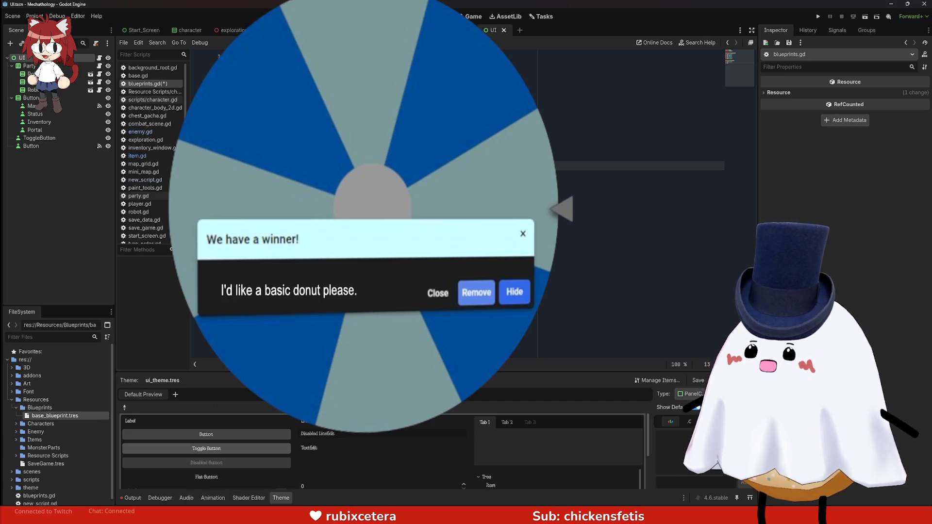
pyautogui.click(631, 147)
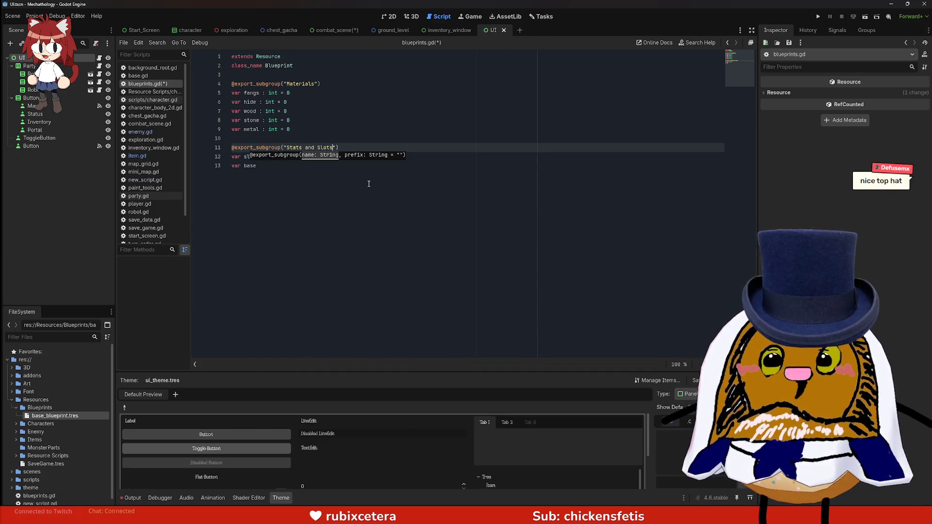
# Step: Complete the line as var base_stat : String = 'None'
pyautogui.click(276, 166)
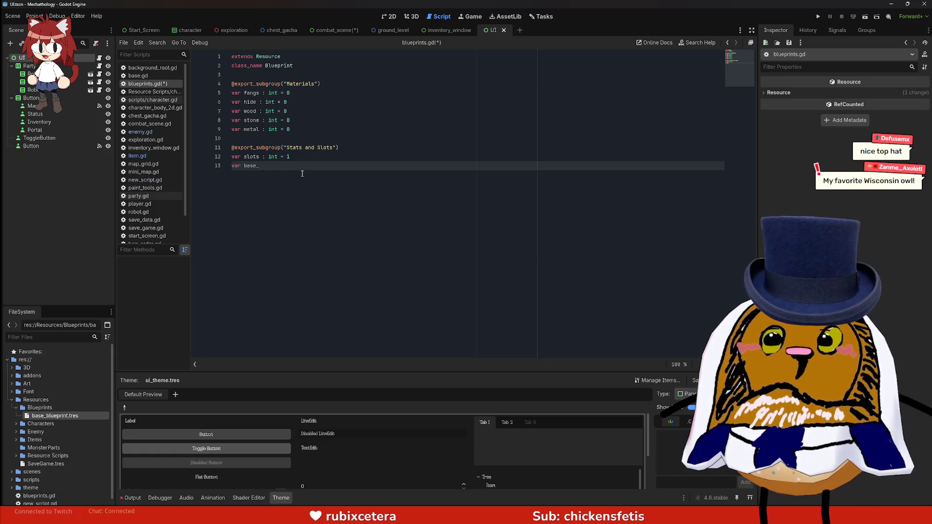
pyautogui.write('stat : i')
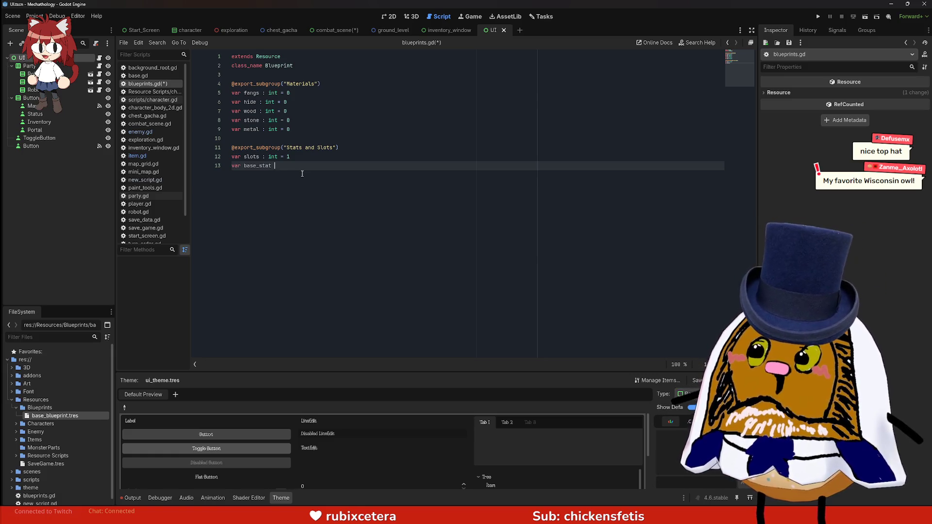
pyautogui.write('nt')
pyautogui.press('BackSpace')
pyautogui.press('BackSpace')
pyautogui.press('BackSpace')
pyautogui.write('String = ')
pyautogui.write('"')
pyautogui.press('Escape')
pyautogui.write("None'")
pyautogui.press('Return')
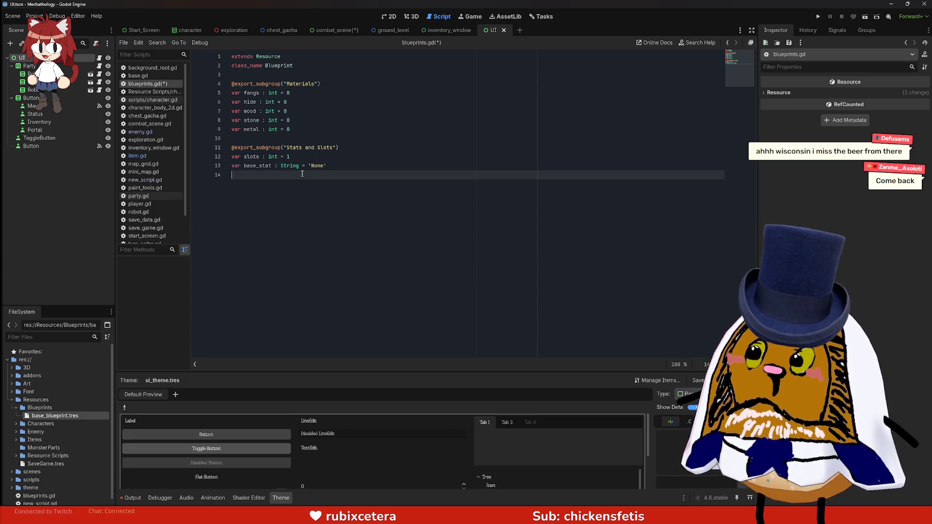
# Step: Add var rarity : String = 'Normal' below slots and save blueprints.gd
pyautogui.click(303, 160)
pyautogui.press('Return')
pyautogui.write('var rarity : i')
pyautogui.press('Escape')
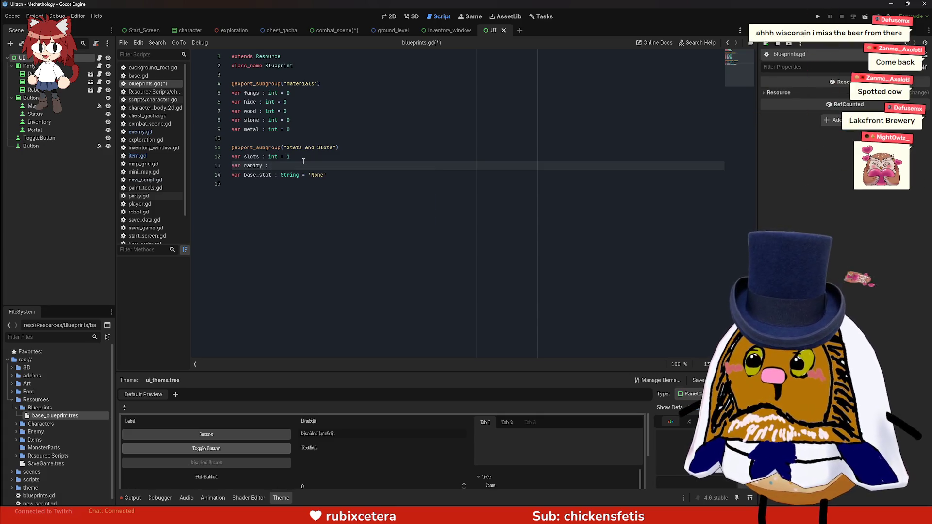
pyautogui.write('nt')
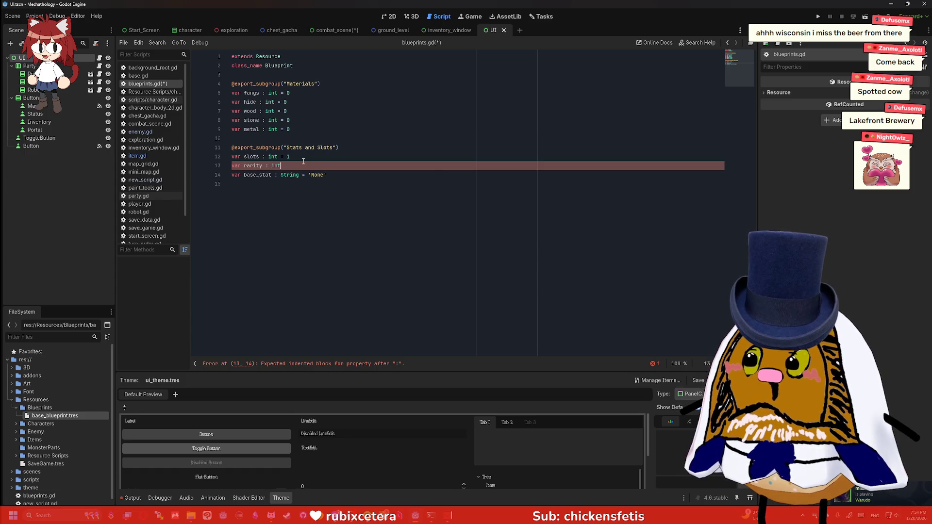
pyautogui.press('BackSpace')
pyautogui.press('BackSpace')
pyautogui.press('BackSpace')
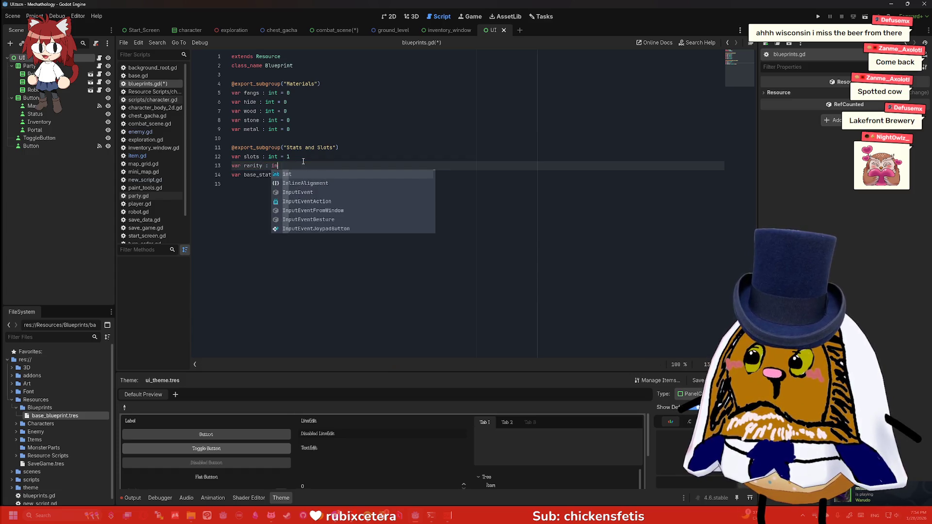
pyautogui.write("String = 'Nor")
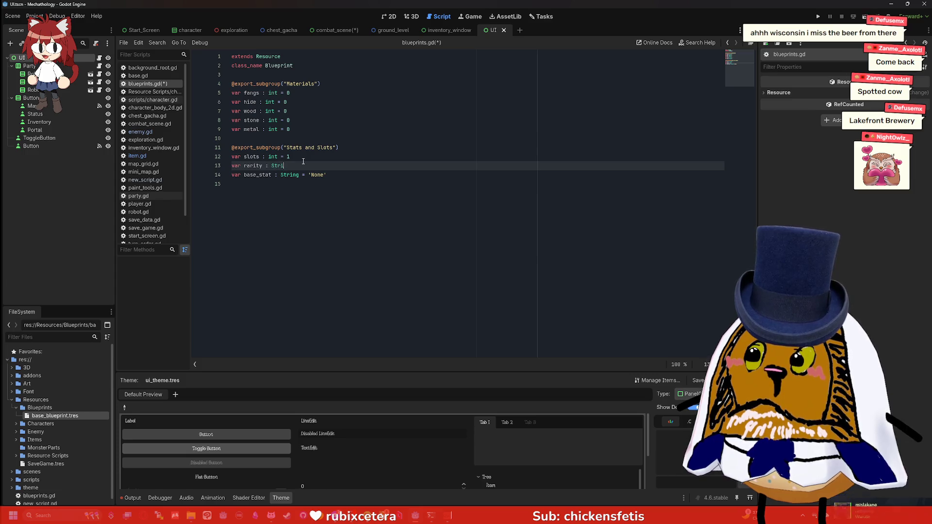
pyautogui.write('mal')
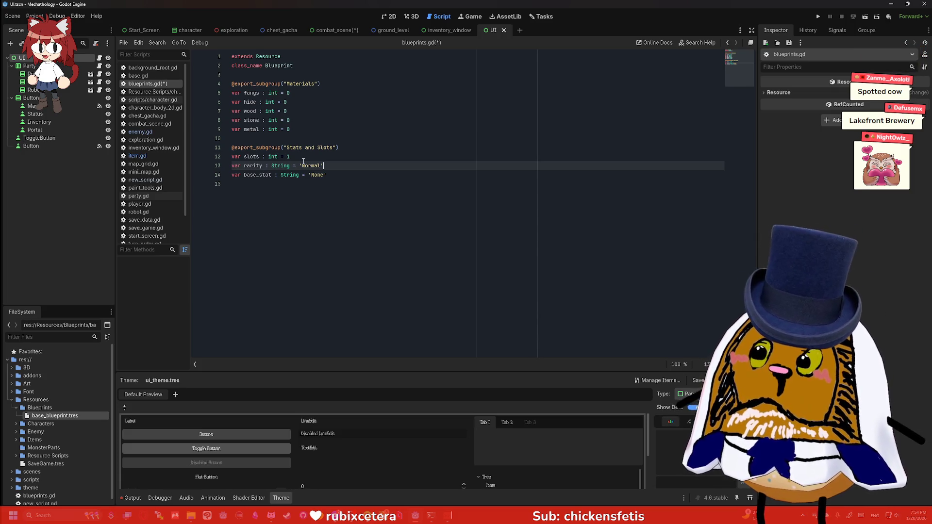
pyautogui.hotkey('ctrl', 's')
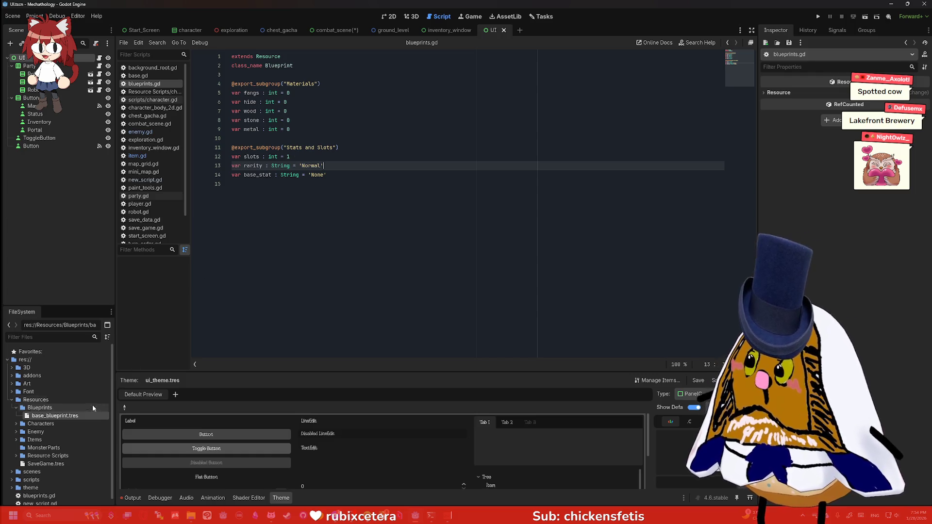
# Step: Load blueprints.gd as the Script of base_blueprint.tres and save
pyautogui.click(81, 415)
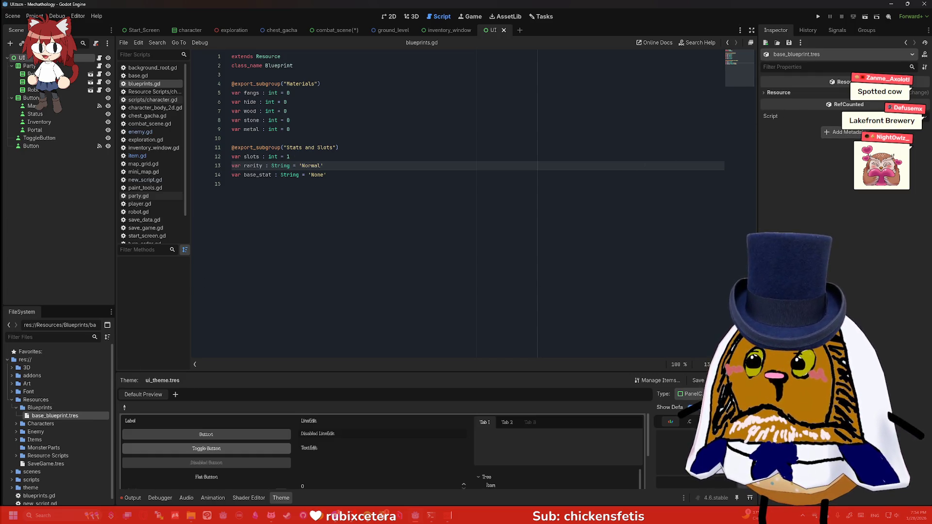
pyautogui.click(883, 116)
pyautogui.click(888, 130)
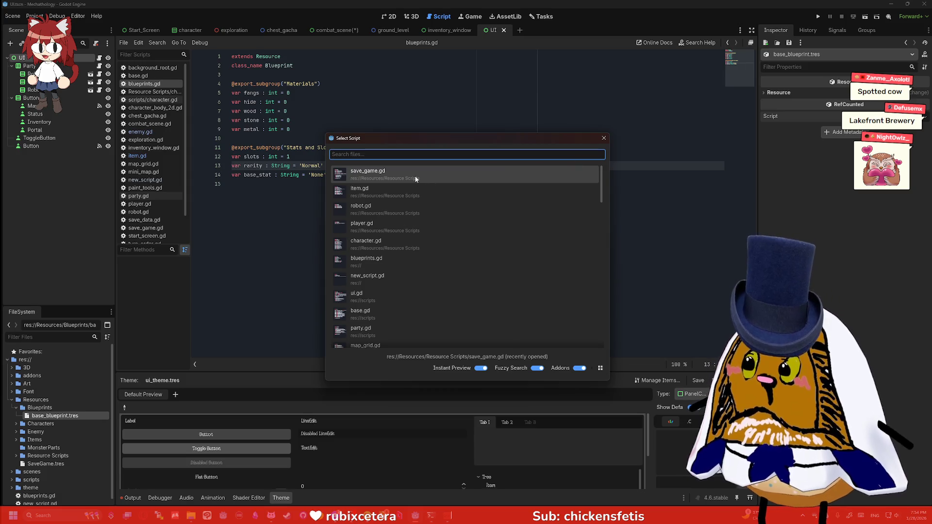
pyautogui.write('blue')
pyautogui.press('Return')
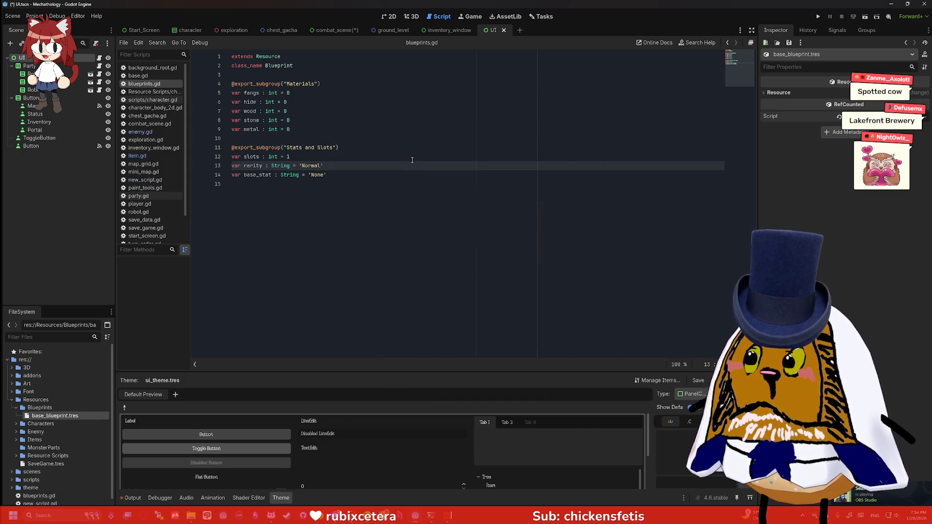
pyautogui.hotkey('ctrl', 's')
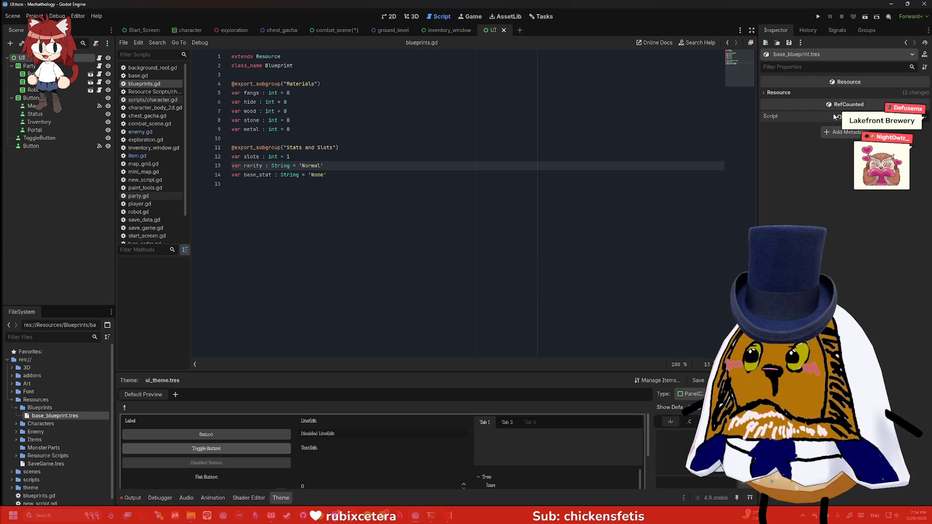
# Step: Compare base_blueprint.tres with Player.tres in the Inspector, then view item.gd for reference
pyautogui.click(777, 92)
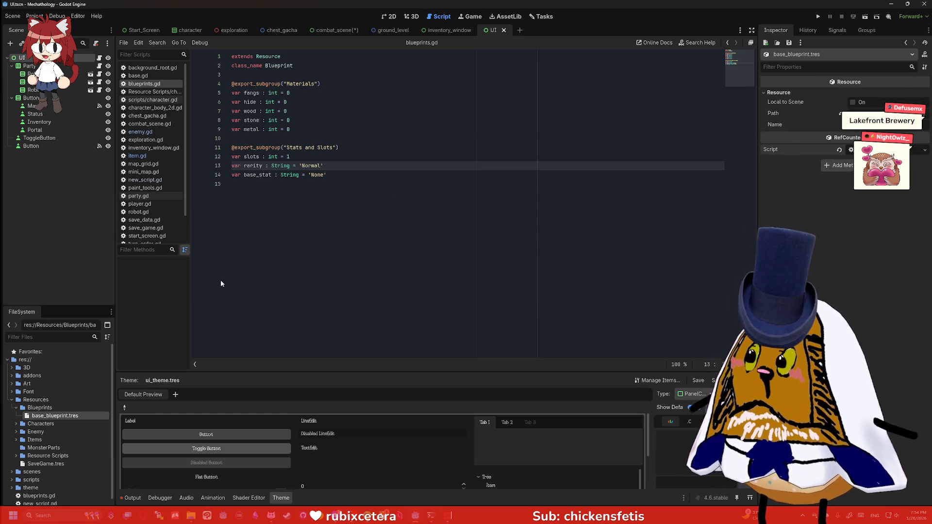
pyautogui.click(16, 425)
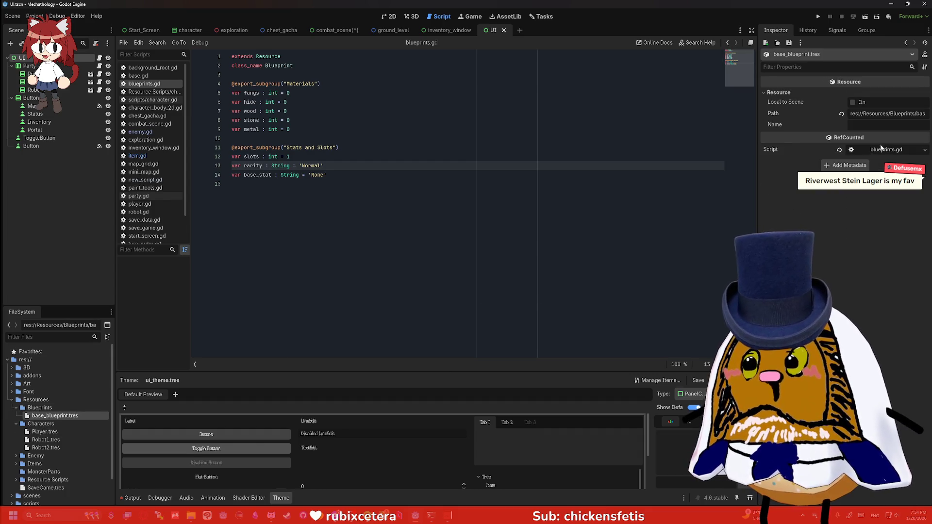
pyautogui.click(381, 179)
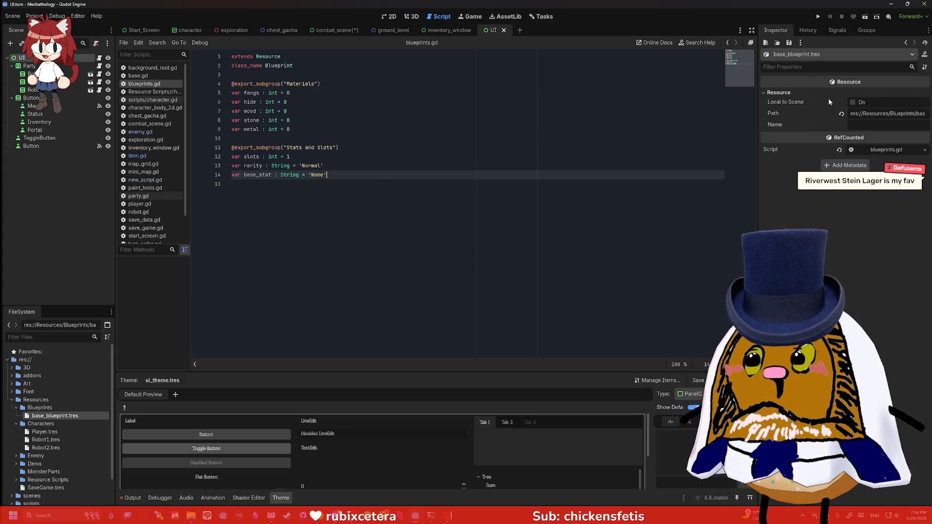
pyautogui.click(822, 56)
pyautogui.click(822, 56)
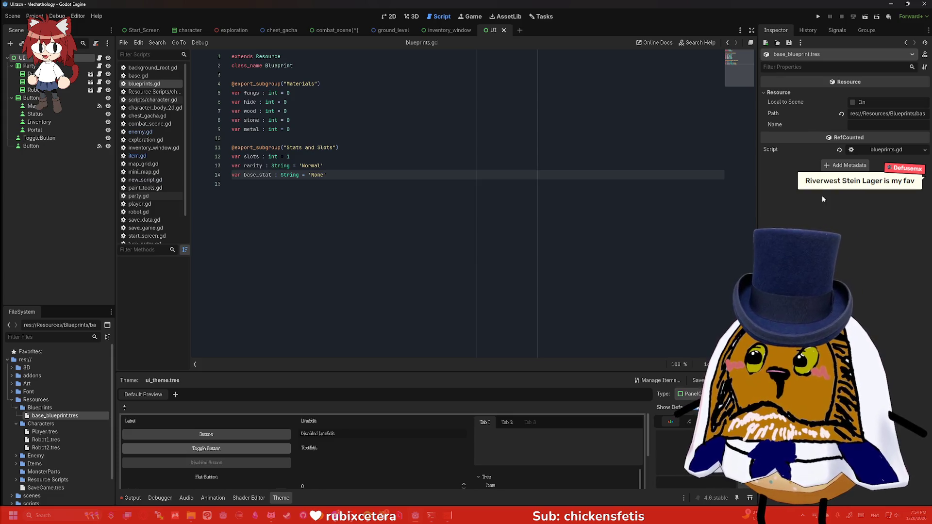
pyautogui.click(45, 432)
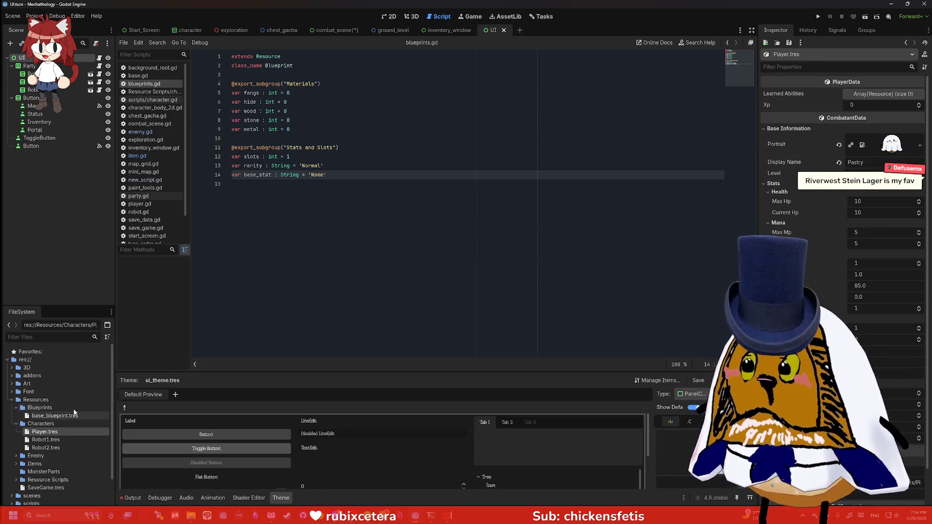
pyautogui.scroll(-1, 842, 194)
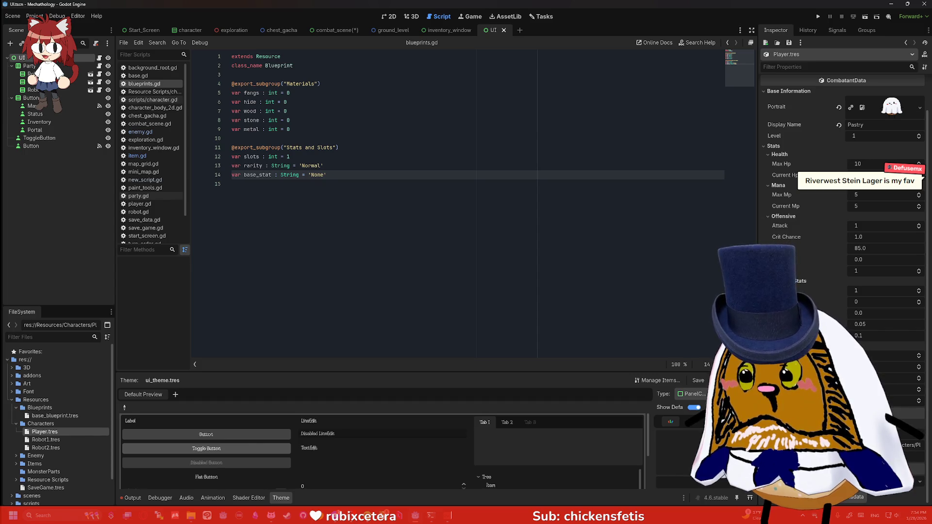
pyautogui.click(45, 416)
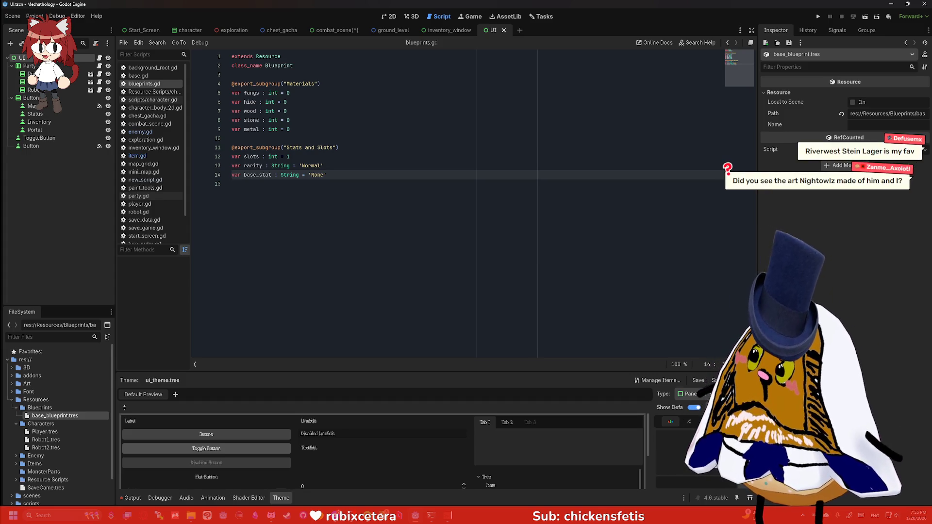
pyautogui.click(596, 198)
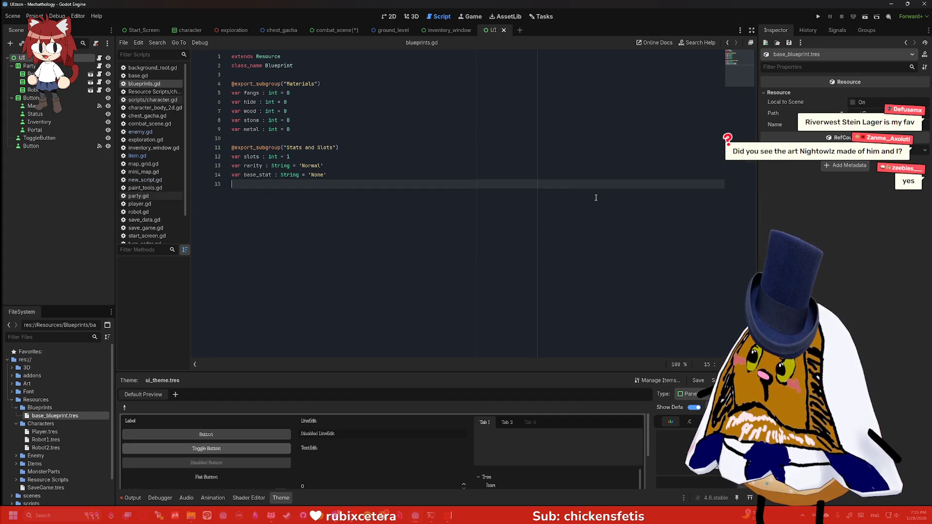
pyautogui.click(157, 155)
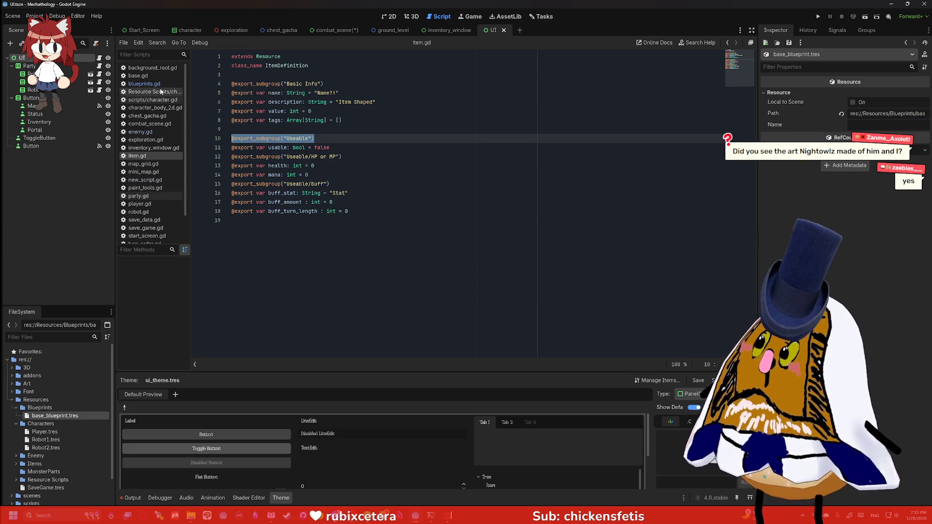
pyautogui.click(144, 84)
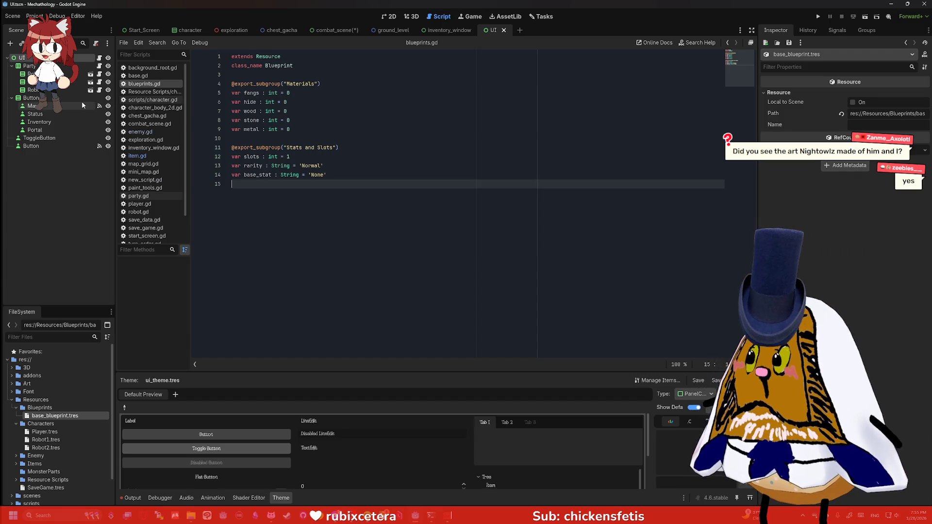
pyautogui.click(142, 157)
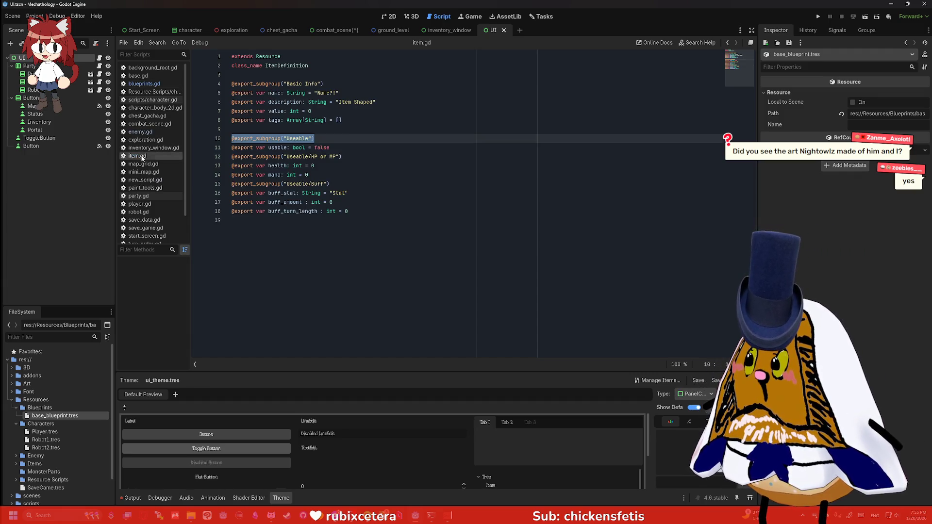
pyautogui.click(255, 92)
pyautogui.click(145, 83)
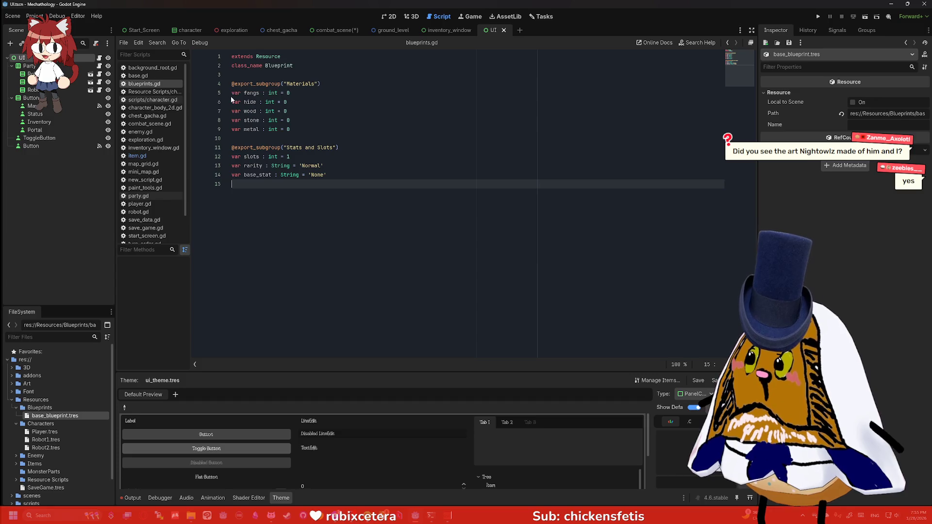
pyautogui.click(231, 92)
pyautogui.write('@export')
pyautogui.click(231, 102)
pyautogui.write('@export')
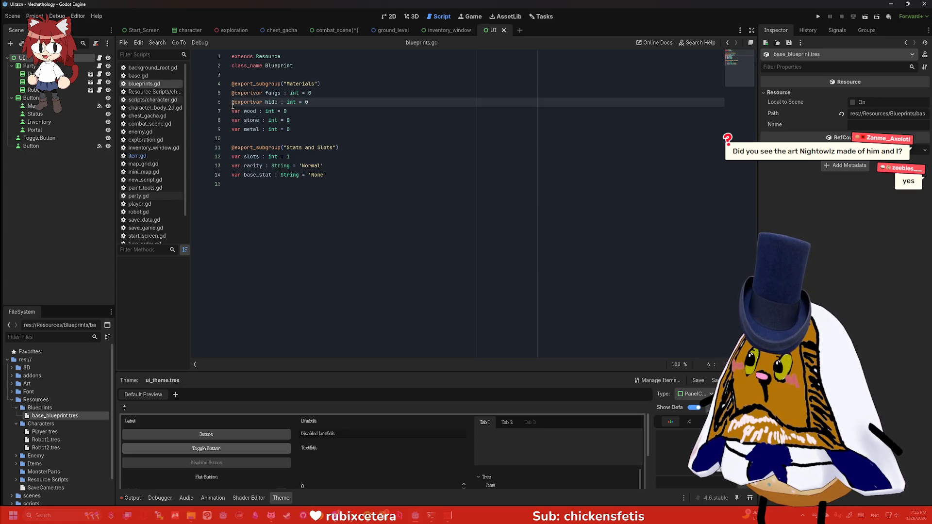
pyautogui.click(255, 92)
pyautogui.click(256, 102)
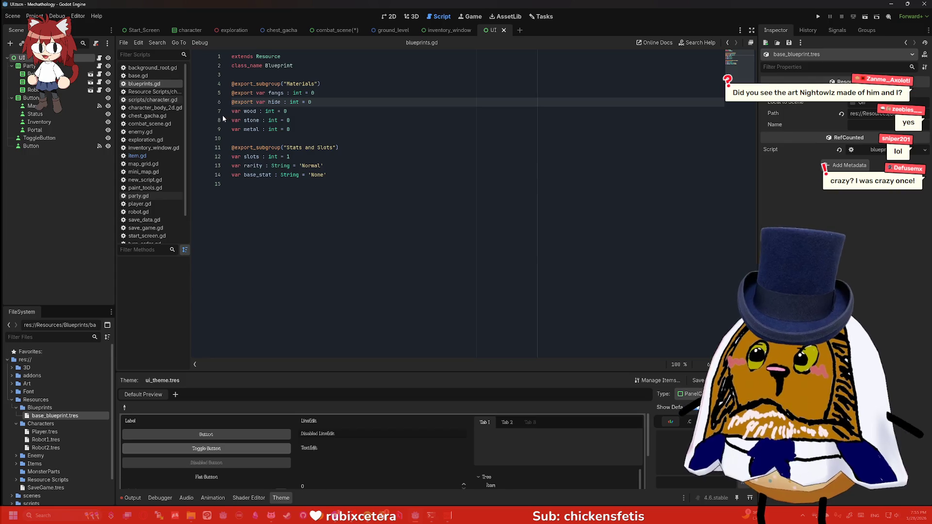
pyautogui.click(231, 111)
pyautogui.write('@export')
pyautogui.click(231, 120)
pyautogui.write('@export')
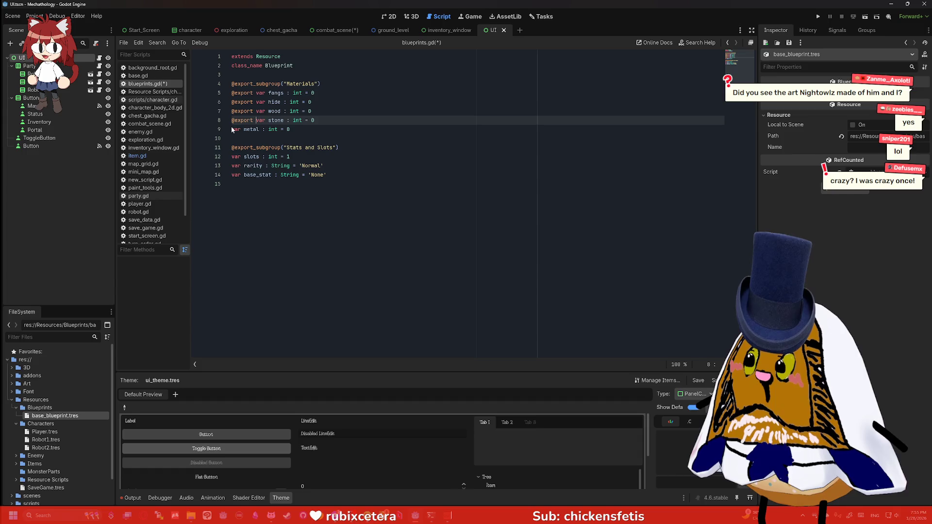
pyautogui.click(231, 129)
pyautogui.write('@export')
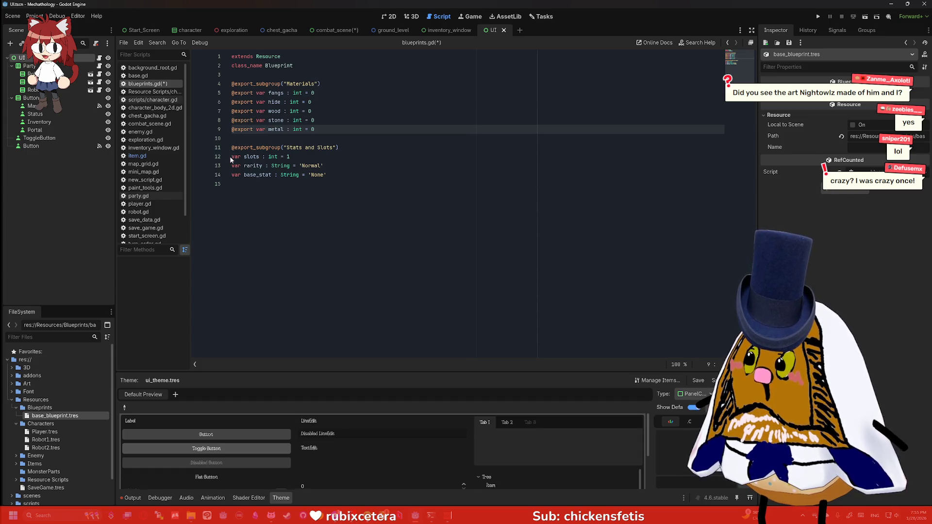
pyautogui.click(232, 156)
pyautogui.write('@export')
pyautogui.click(232, 165)
pyautogui.write('@export')
pyautogui.click(232, 175)
pyautogui.write('@export')
pyautogui.hotkey('ctrl', 's')
pyautogui.press('Down')
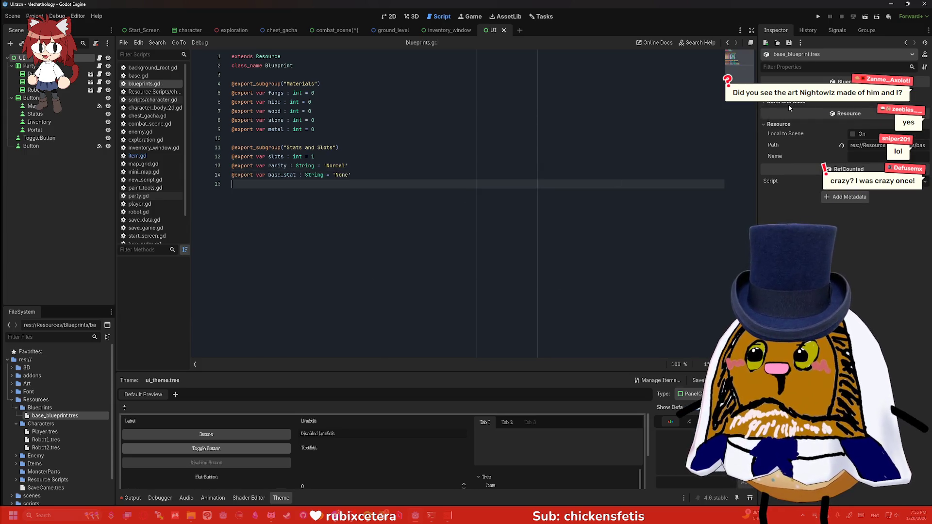
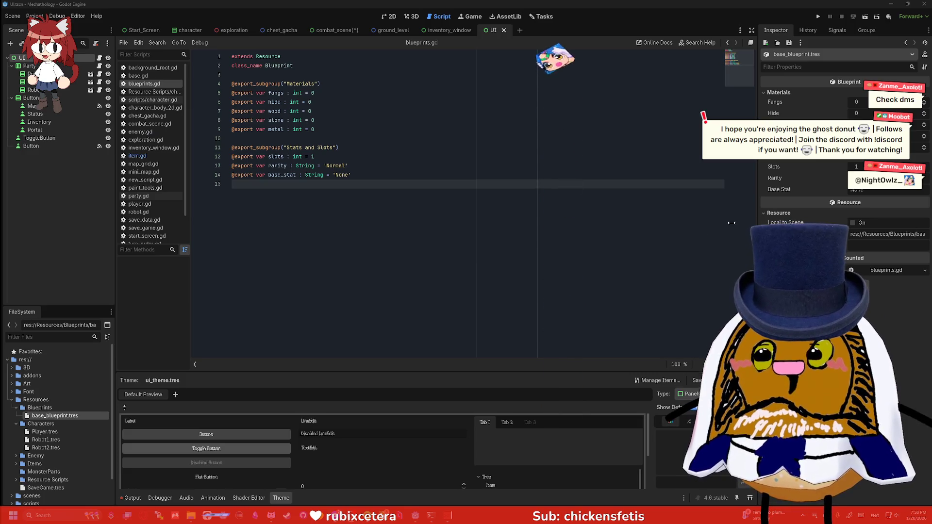
# Step: Review the exported Materials and Stats variables (wood, stone, metal) in blueprints.gd
pyautogui.moveTo(361, 171); pyautogui.dragTo(361, 84)
pyautogui.click(362, 112)
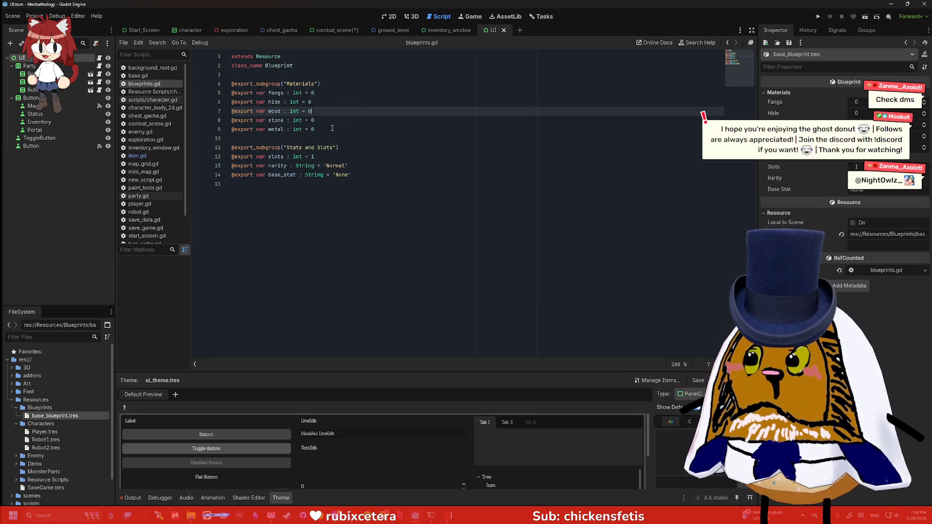
pyautogui.click(329, 156)
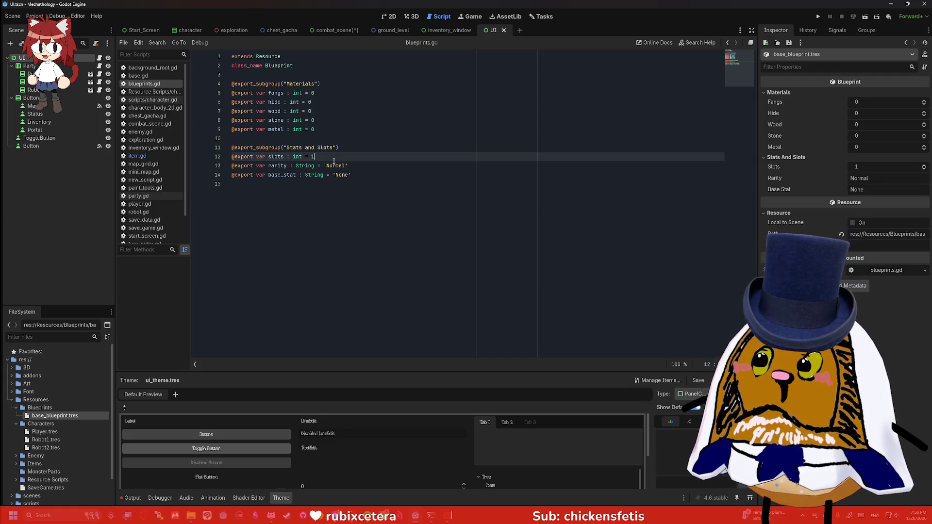
pyautogui.moveTo(334, 161)
pyautogui.mouseDown()
pyautogui.moveTo(354, 175)
pyautogui.moveTo(218, 86)
pyautogui.mouseUp()
pyautogui.click(413, 119)
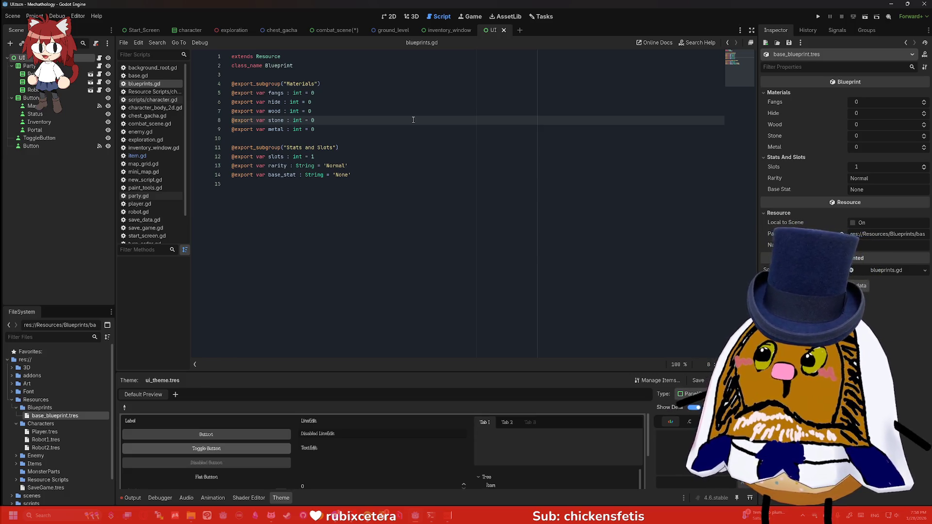
pyautogui.moveTo(408, 129)
pyautogui.mouseDown()
pyautogui.moveTo(252, 120)
pyautogui.moveTo(253, 92)
pyautogui.moveTo(268, 108)
pyautogui.moveTo(233, 93)
pyautogui.mouseUp()
# Step: Check the Stats and Slots group and slots variable, then place a browser window over the editor
pyautogui.moveTo(314, 156); pyautogui.dragTo(232, 155)
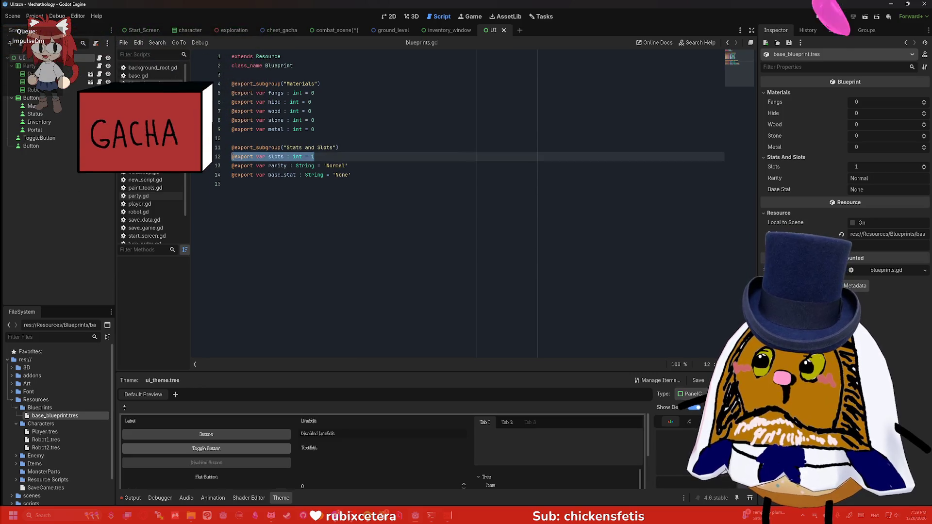
pyautogui.click(398, 154)
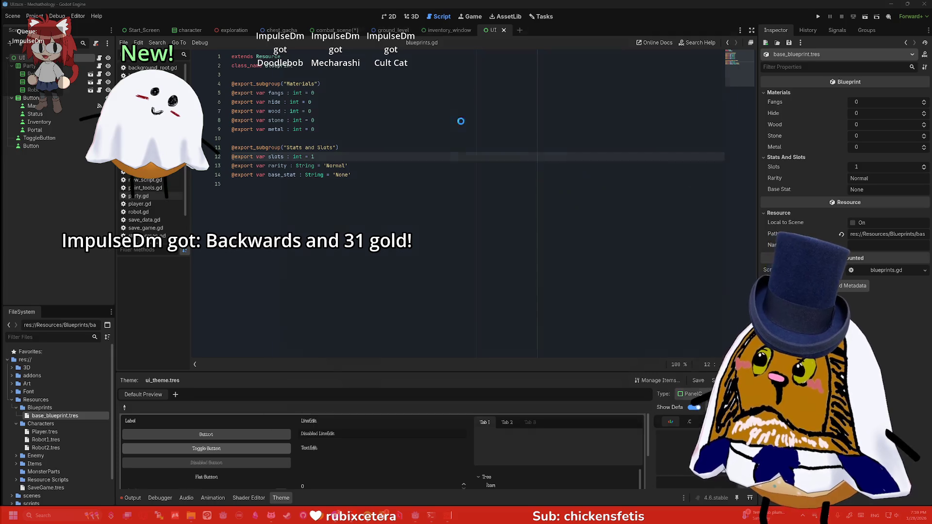
pyautogui.hotkey('alt', 'Tab')
pyautogui.moveTo(458, 19); pyautogui.dragTo(519, 35)
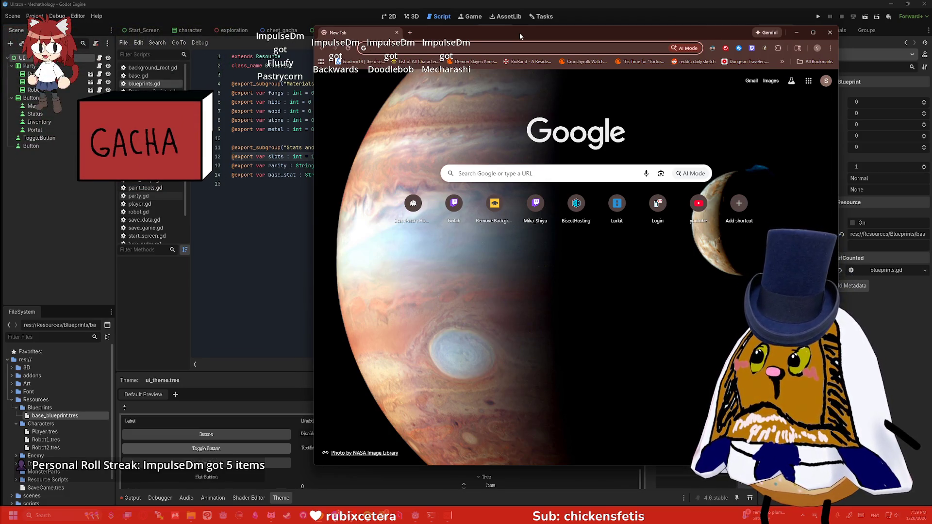
# Step: Search 'random generate resource godot 4' and read the r/godot thread on randomly generated custom resources
pyautogui.write('random gen res')
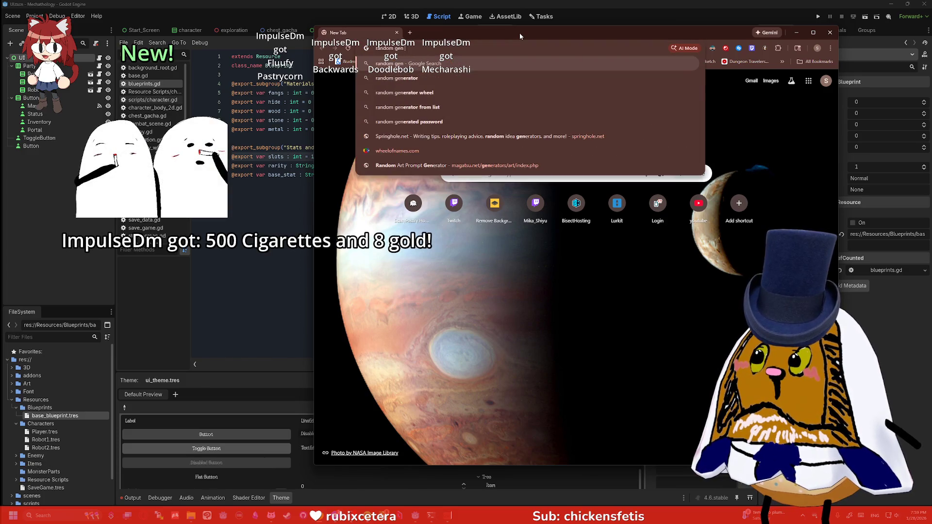
pyautogui.press('BackSpace')
pyautogui.press('BackSpace')
pyautogui.press('BackSpace')
pyautogui.write('erator')
pyautogui.press('BackSpace')
pyautogui.press('BackSpace')
pyautogui.write('e resource godot 4')
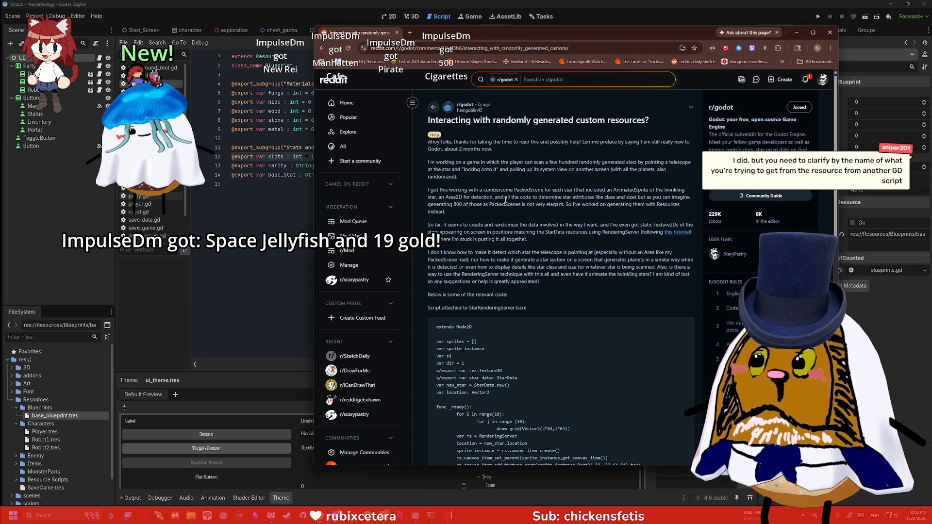
pyautogui.scroll(-1, 496, 207)
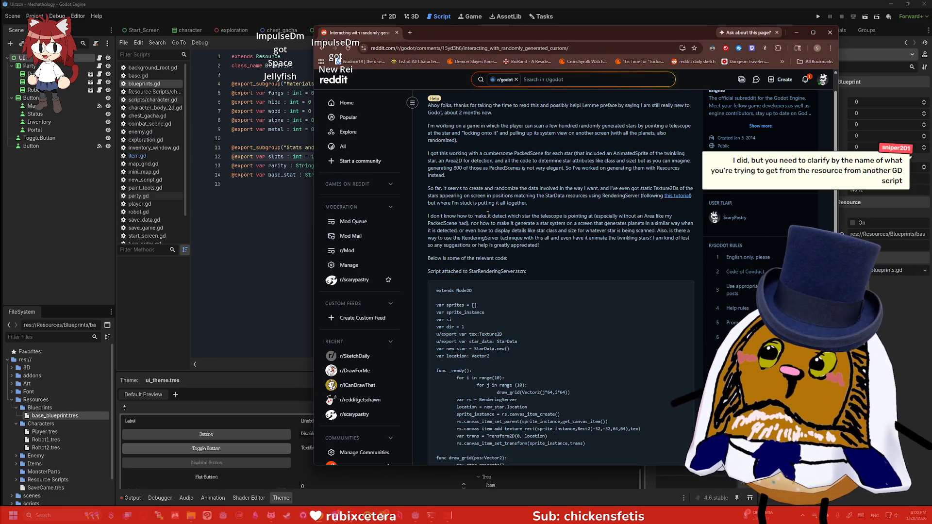
pyautogui.click(410, 33)
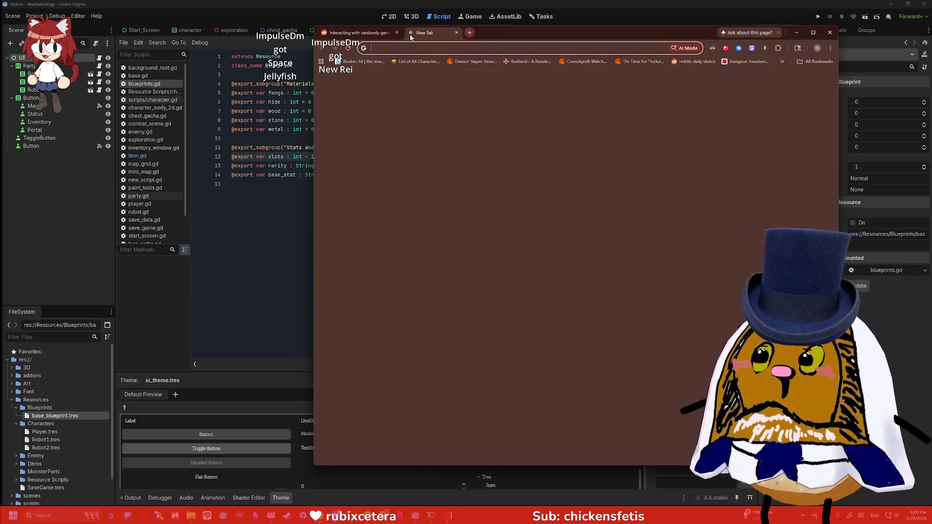
# Step: Search 'godot 4 can you instatiate a resource' and open the Resources and Instances Best Practices thread
pyautogui.write('godot 4 can you instatiat')
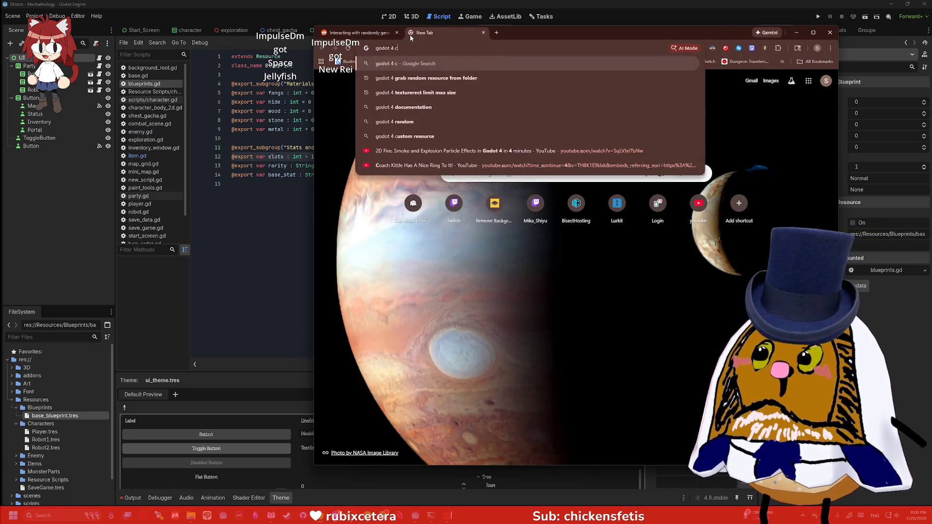
pyautogui.write('e a resource')
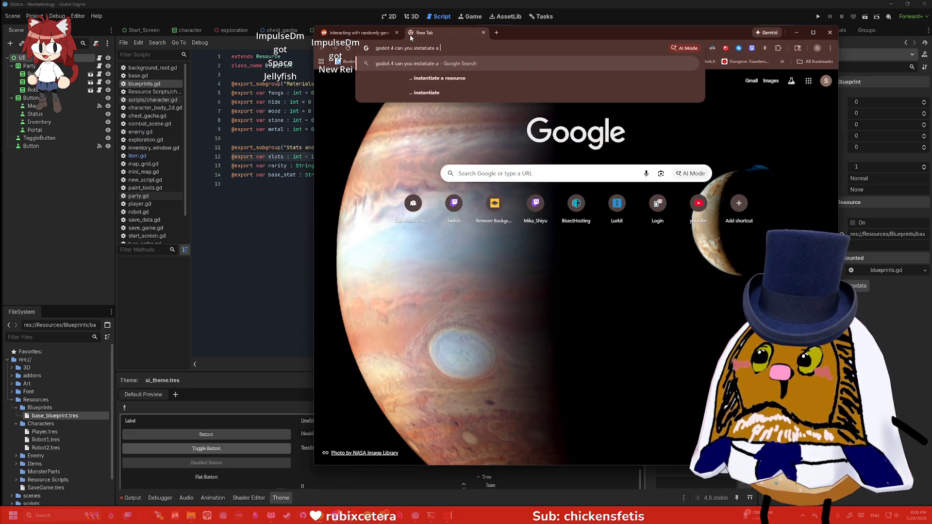
pyautogui.press('Return')
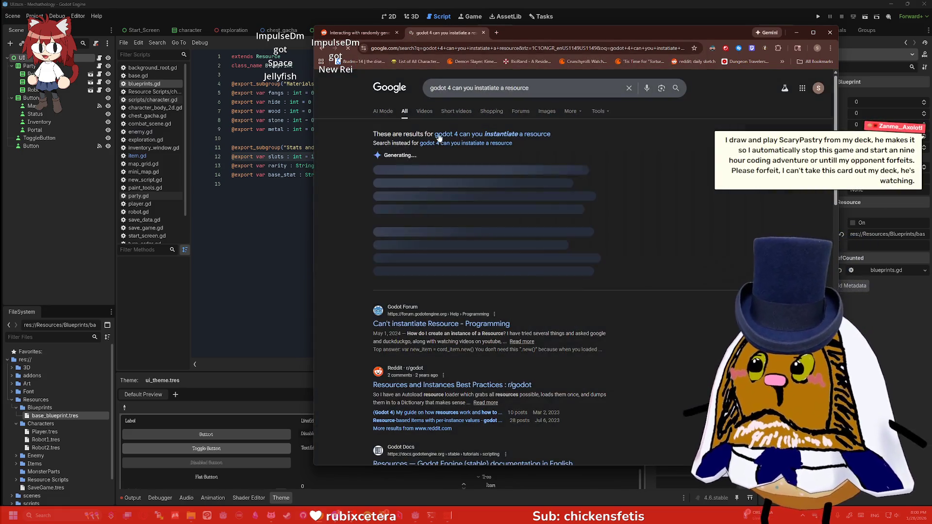
pyautogui.scroll(-3, 465, 272)
pyautogui.click(456, 239)
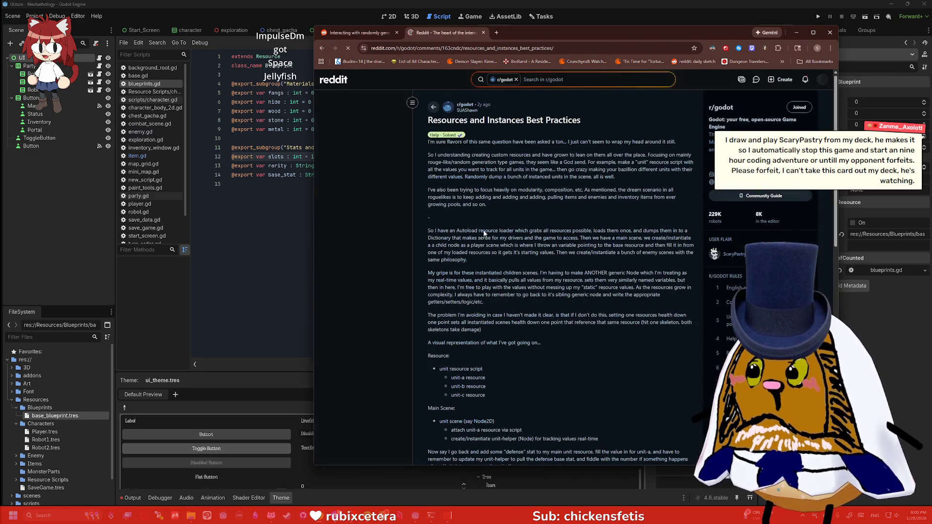
# Step: Read the thread's comments and follow the link to the Resource duplicate() docs
pyautogui.scroll(-5, 520, 172)
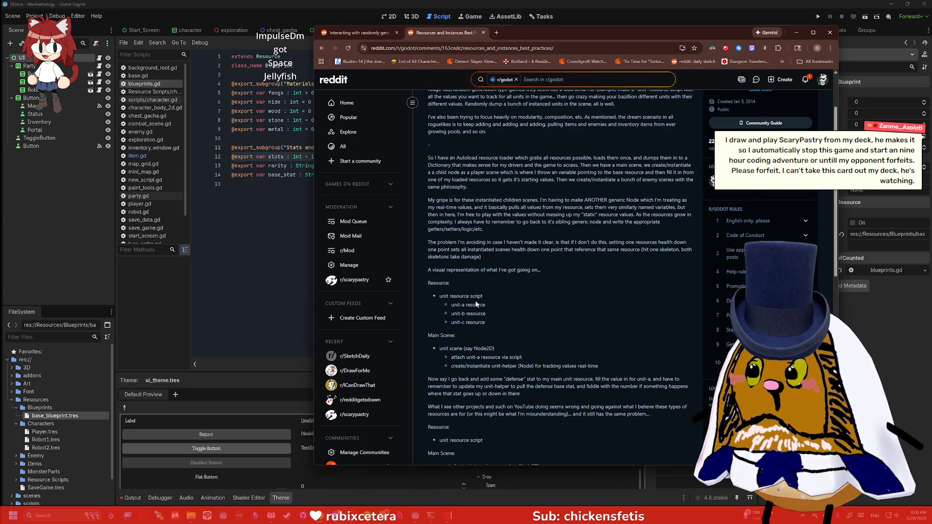
pyautogui.scroll(-4, 478, 301)
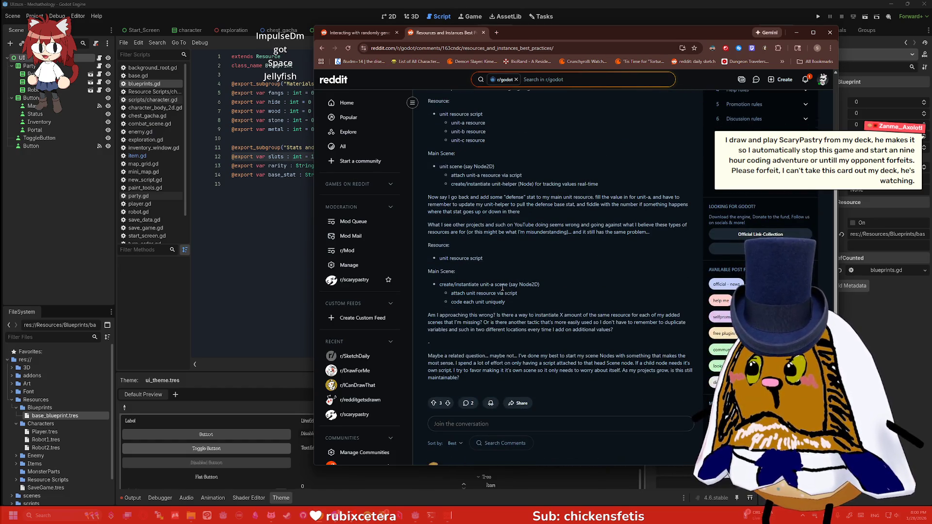
pyautogui.scroll(-5, 502, 287)
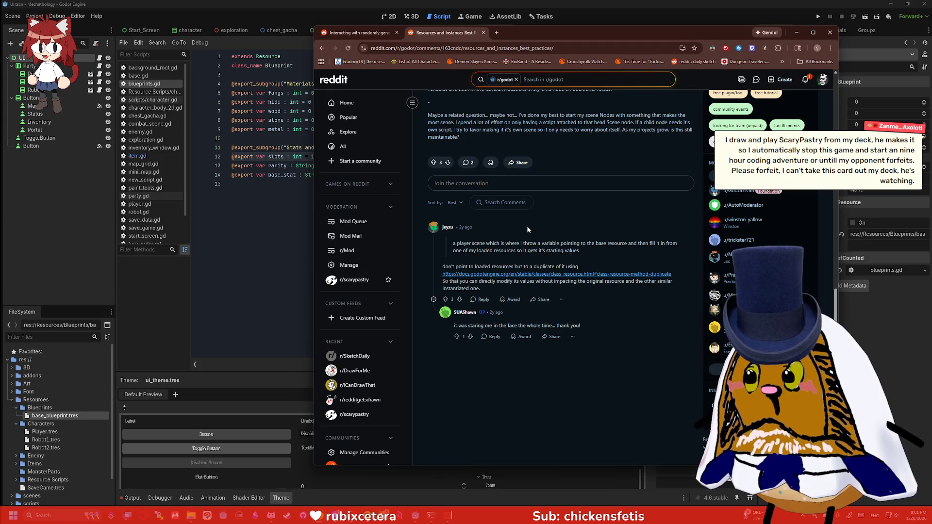
pyautogui.click(529, 273)
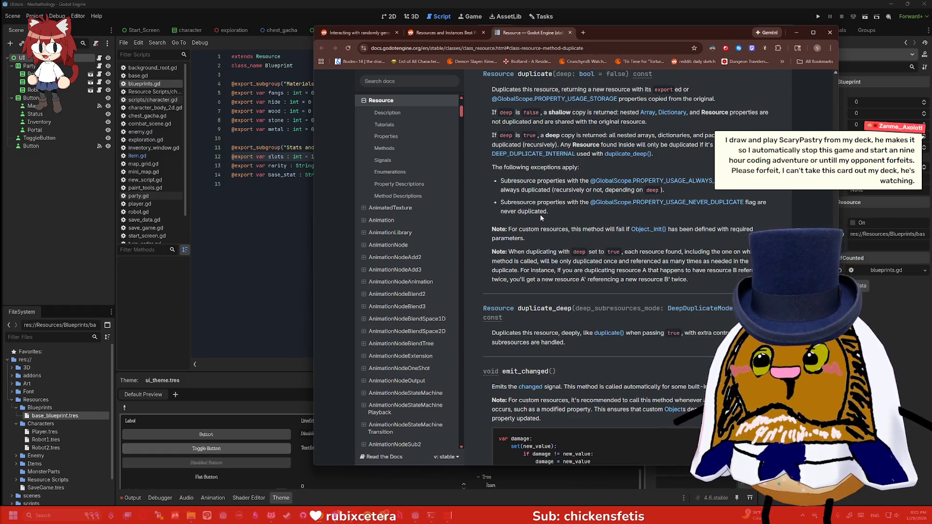
# Step: Read the Resource duplicate() documentation, then minimize Chrome to return to Godot
pyautogui.scroll(2, 576, 125)
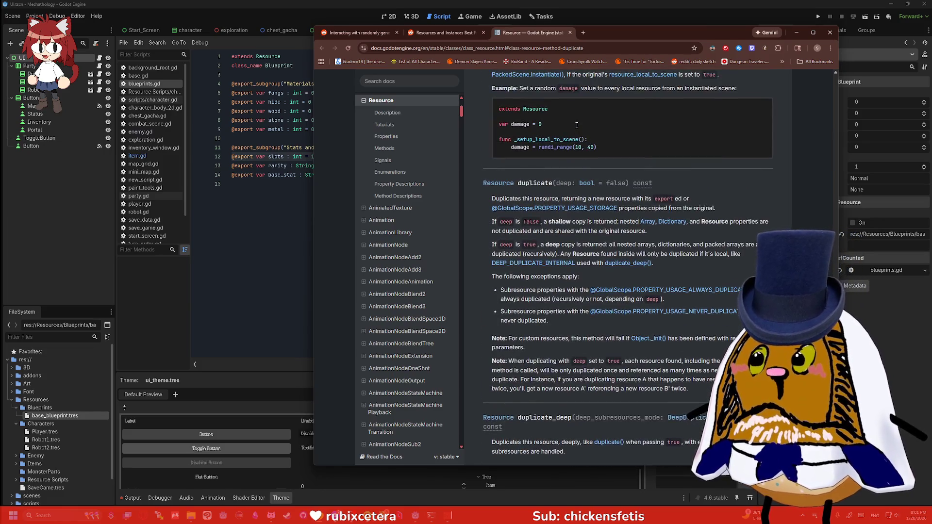
pyautogui.scroll(-1, 575, 126)
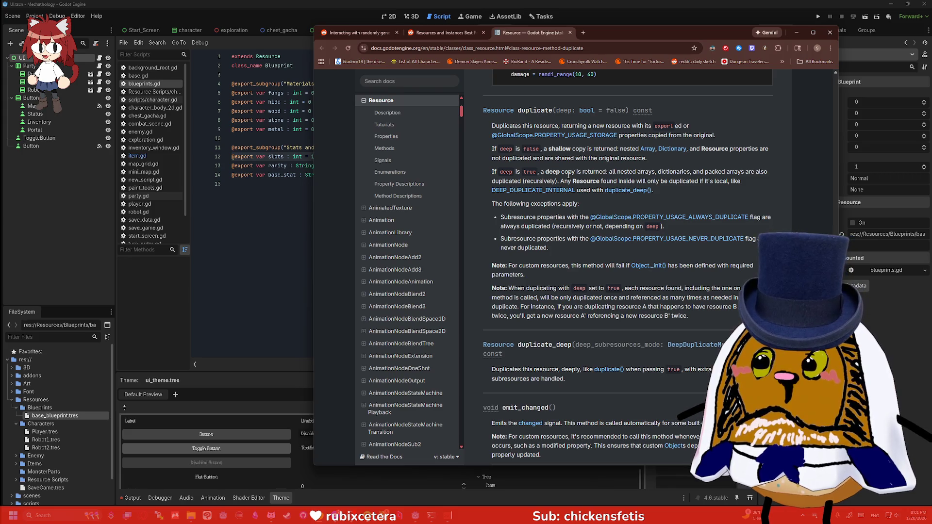
pyautogui.scroll(-1, 568, 174)
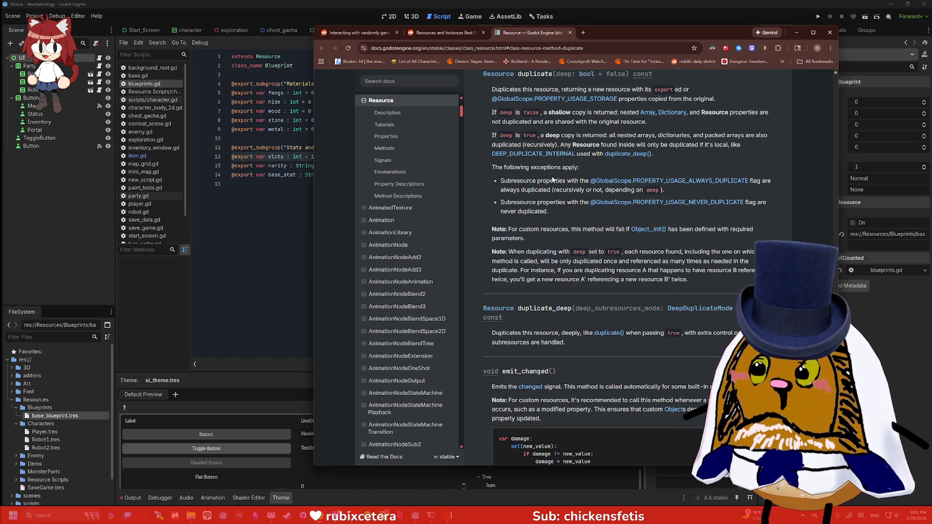
pyautogui.scroll(-2, 552, 179)
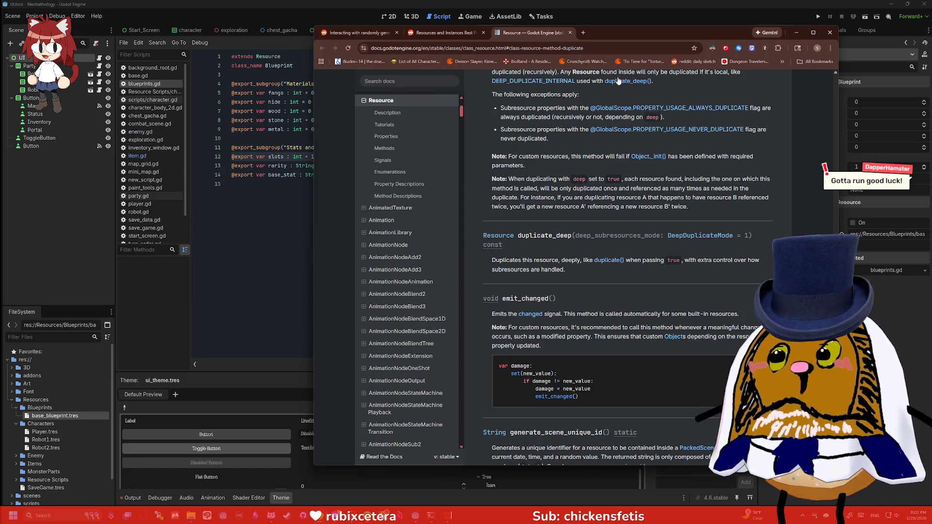
pyautogui.click(803, 37)
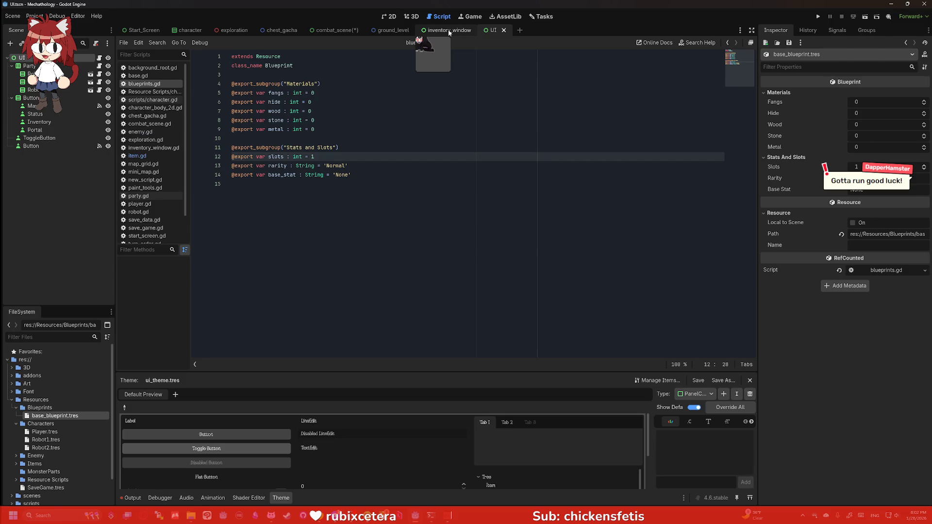
# Step: Create a new scene with a Node2D root and add a Label child node
pyautogui.click(519, 30)
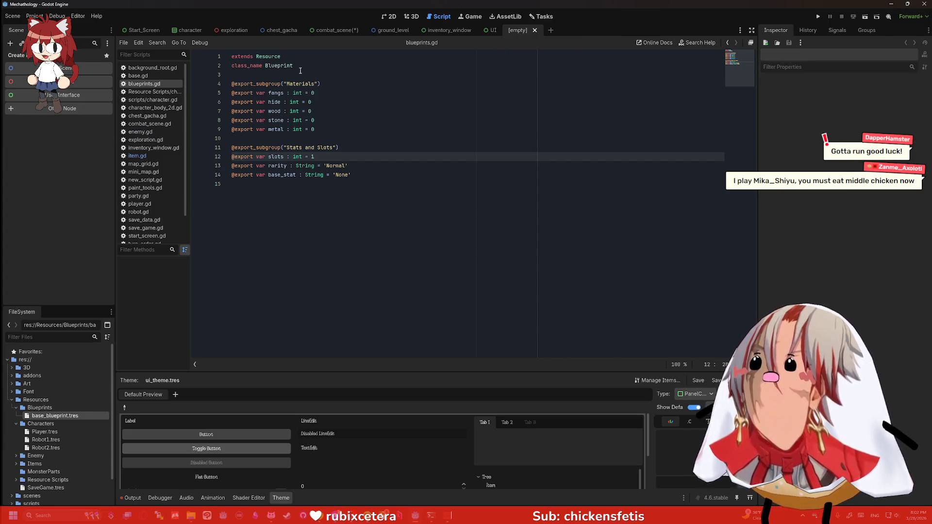
pyautogui.click(73, 69)
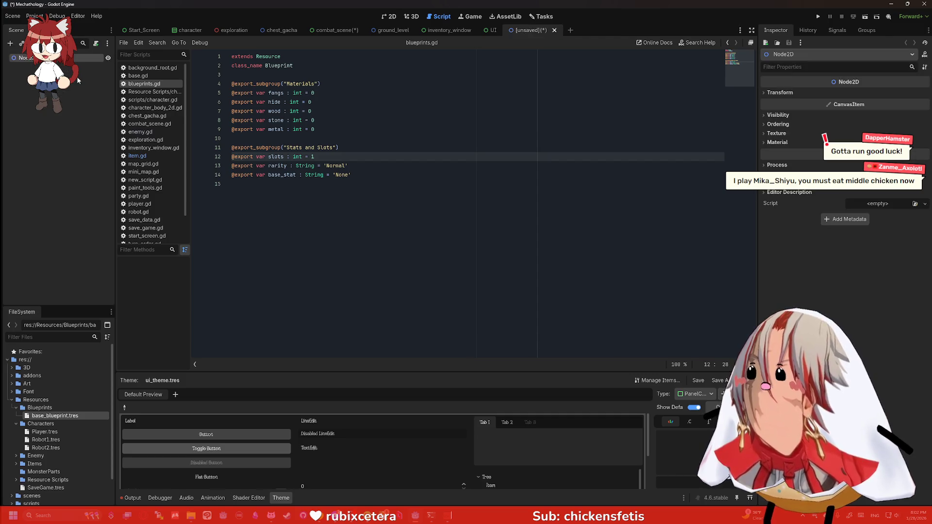
pyautogui.rightClick(76, 59)
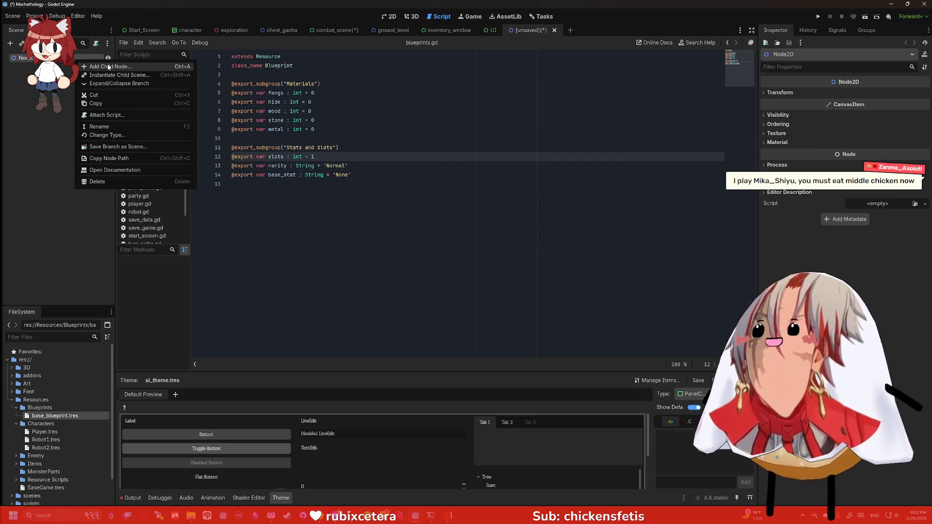
pyautogui.click(108, 67)
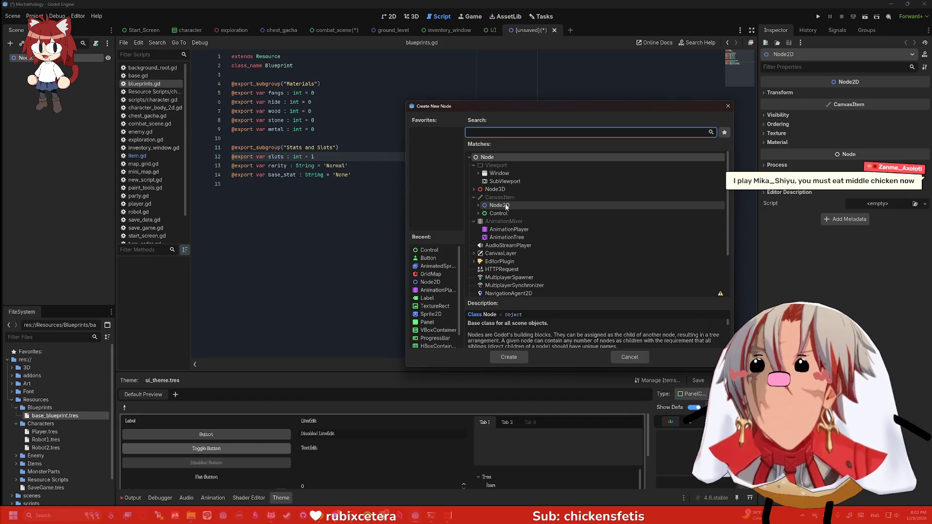
pyautogui.click(506, 208)
pyautogui.click(479, 204)
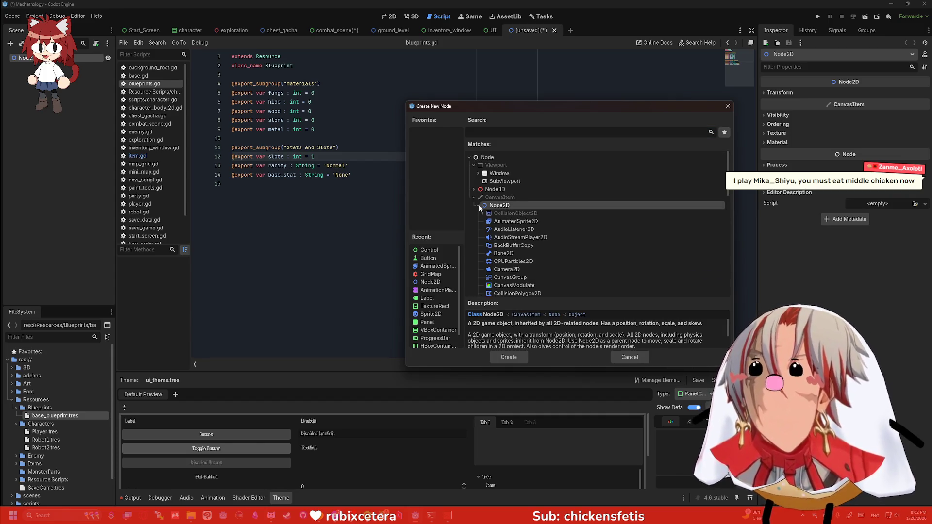
pyautogui.doubleClick(427, 298)
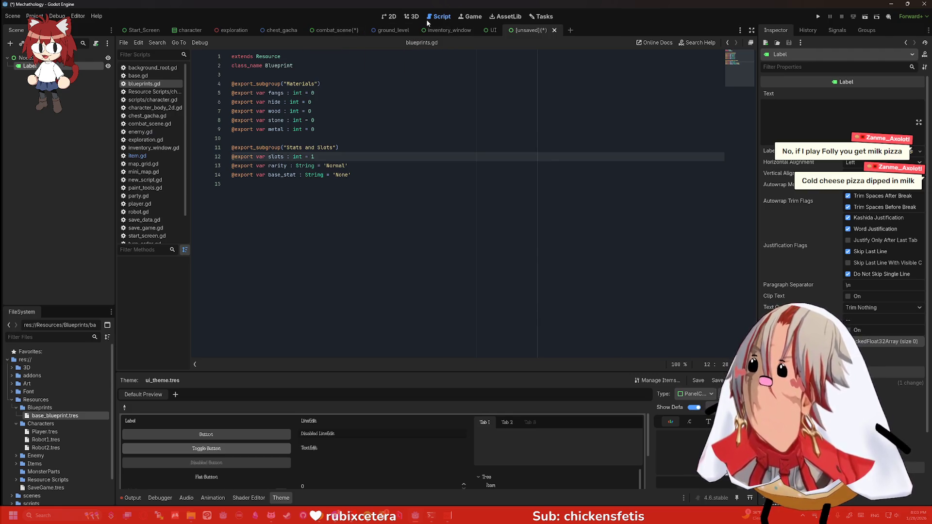
# Step: In the 2D view, enlarge the Label's box and duplicate it up to Label6
pyautogui.click(388, 16)
pyautogui.scroll(5, 340, 110)
pyautogui.moveTo(503, 296); pyautogui.dragTo(506, 301)
pyautogui.hotkey('ctrl', 'v')
pyautogui.hotkey('ctrl', 'v')
pyautogui.hotkey('ctrl', 'v')
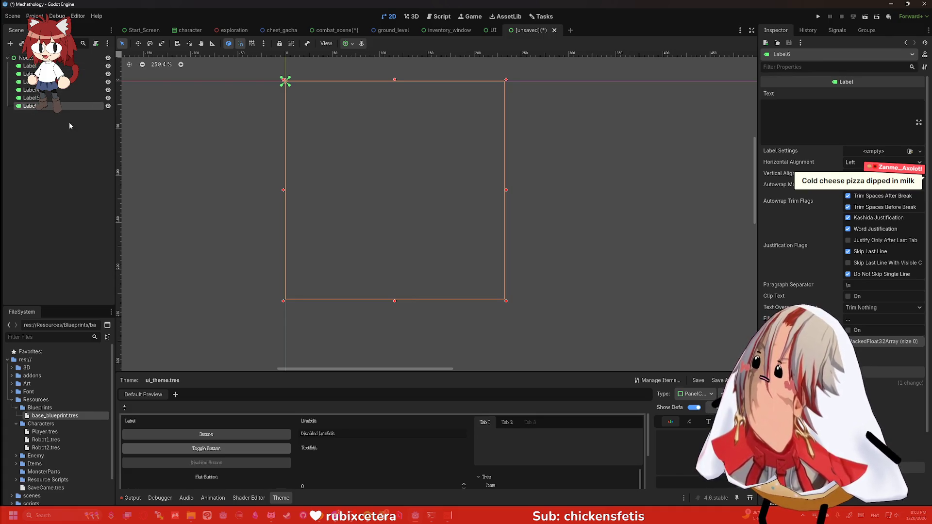
# Step: Duplicate the Slots label and rename the copy Base_Stat
pyautogui.click(52, 417)
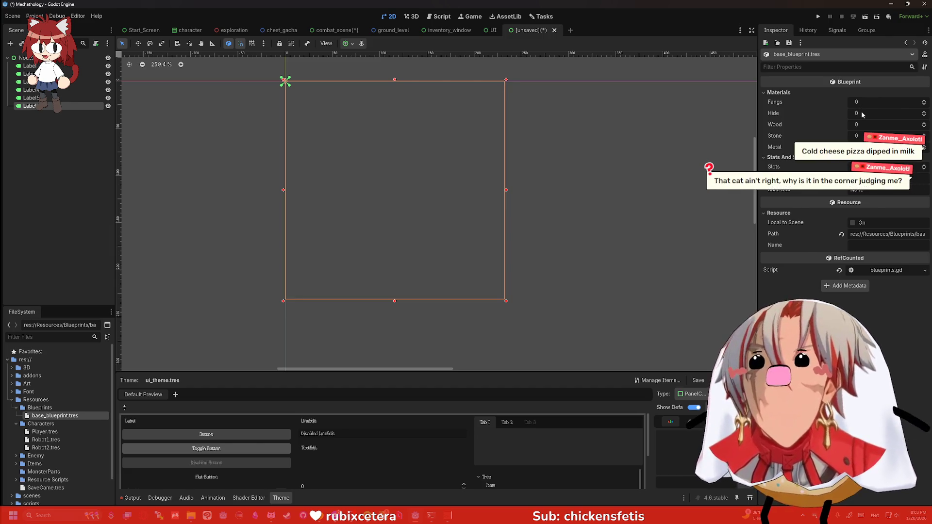
pyautogui.click(78, 65)
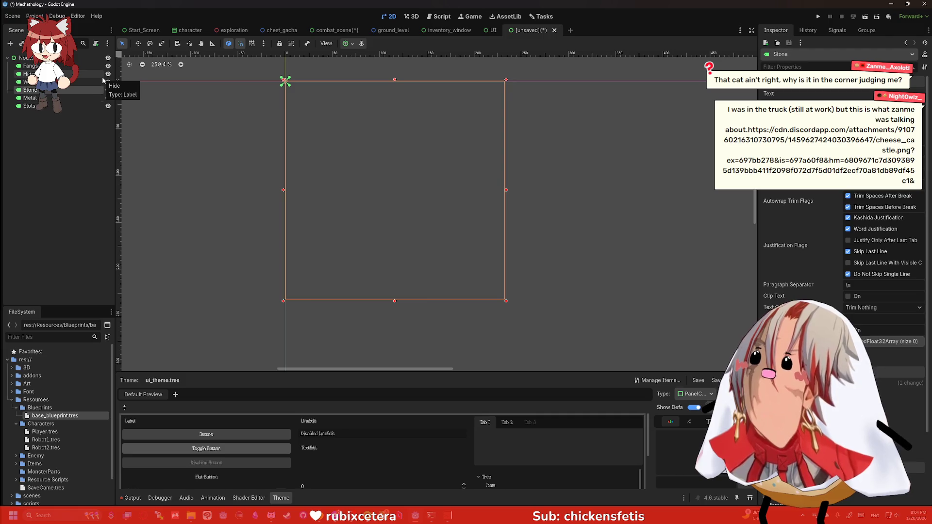
pyautogui.hotkey('ctrl', 'd')
pyautogui.press('F2')
pyautogui.write('Base')
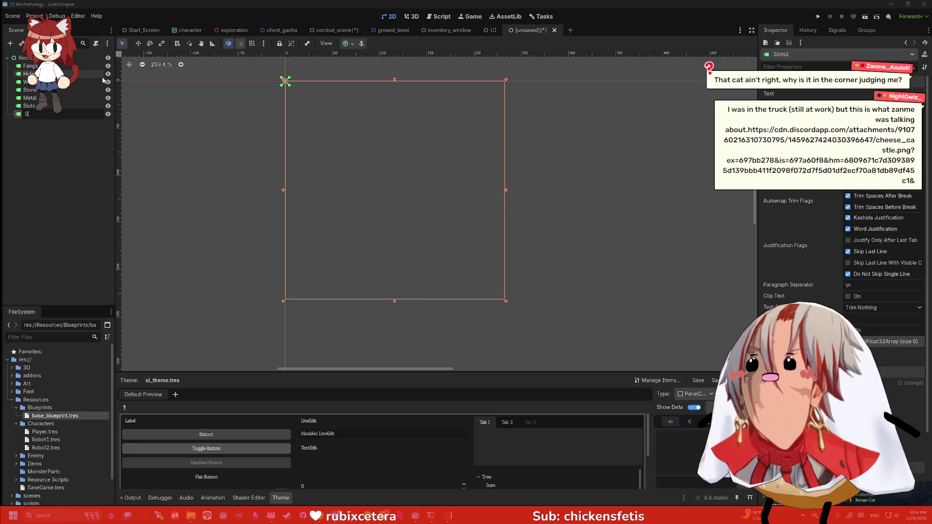
pyautogui.press('BackSpace')
pyautogui.press('BackSpace')
pyautogui.press('BackSpace')
pyautogui.write('b')
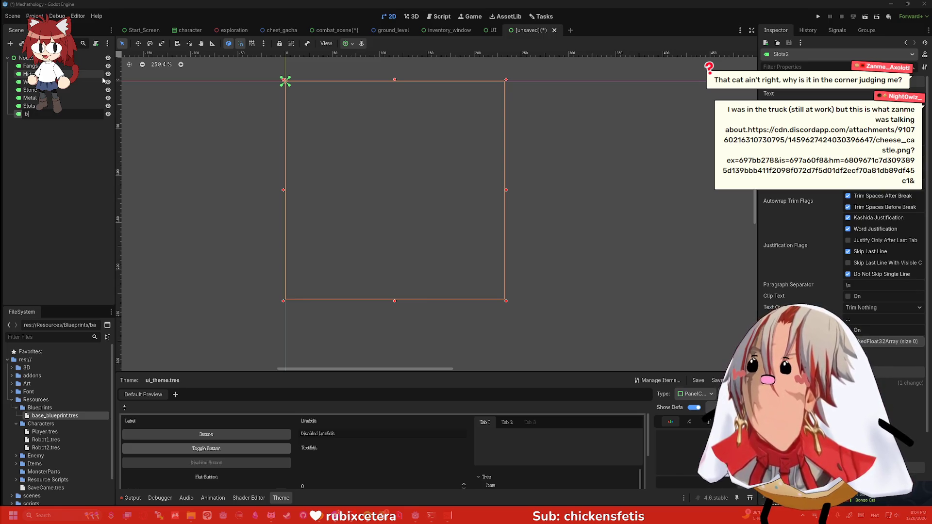
pyautogui.write('_Stat')
pyautogui.press('Return')
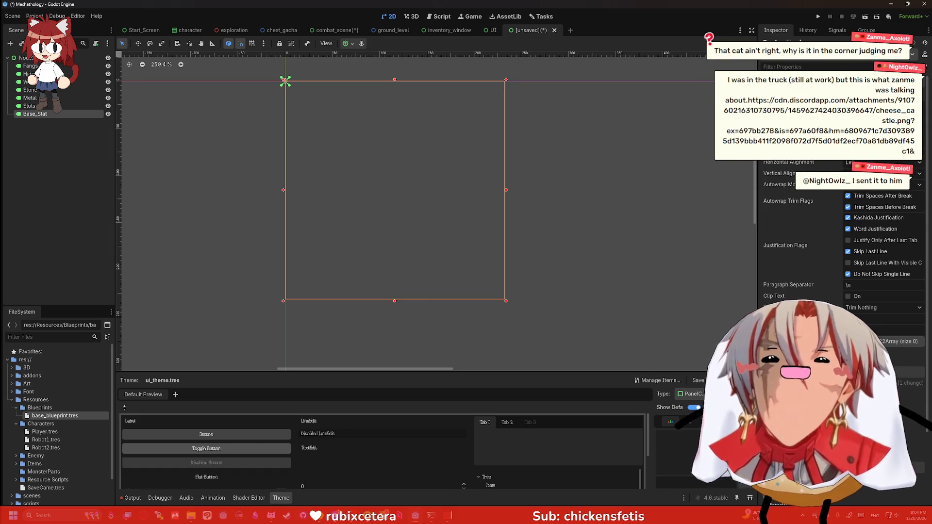
pyautogui.hotkey('alt', 'Tab')
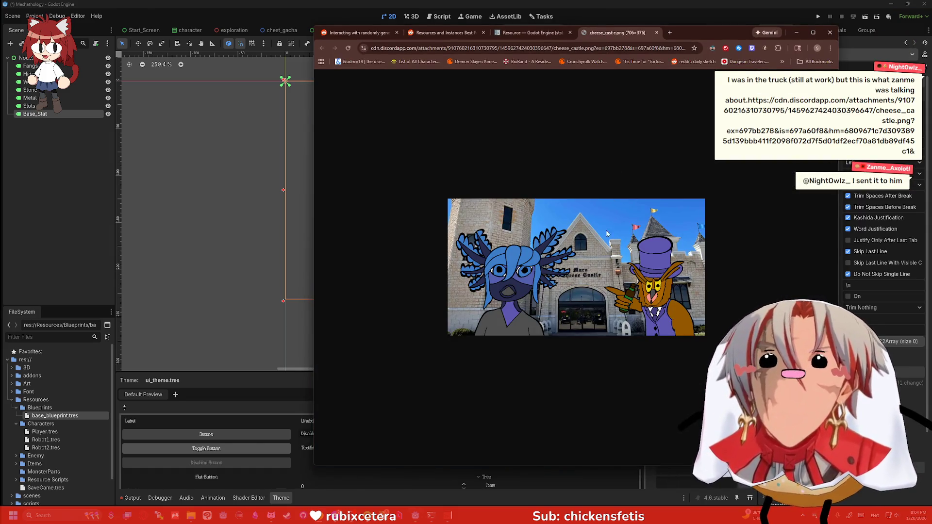
# Step: Close the cheese_castle.png tab and minimize Chrome to return to the Godot editor
pyautogui.scroll(6, 585, 247)
pyautogui.scroll(-3, 586, 247)
pyautogui.moveTo(704, 33); pyautogui.dragTo(563, 30)
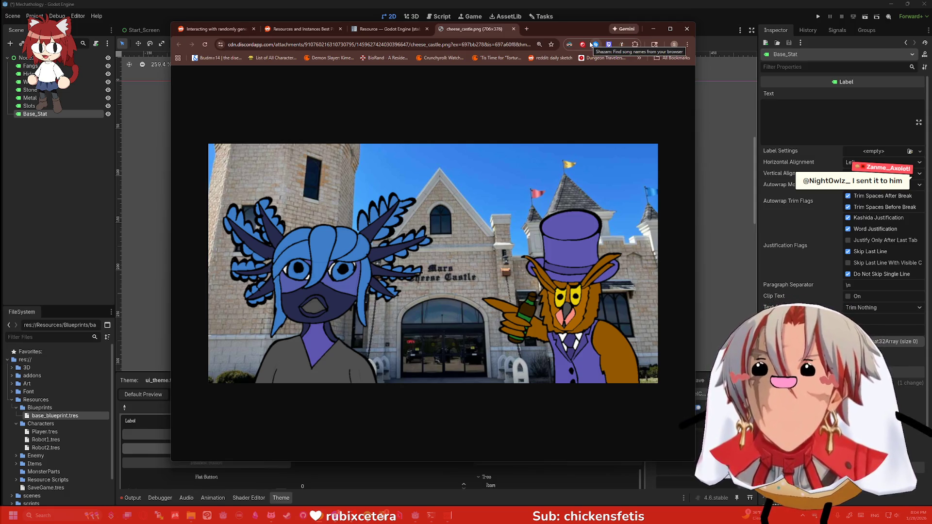
pyautogui.click(513, 29)
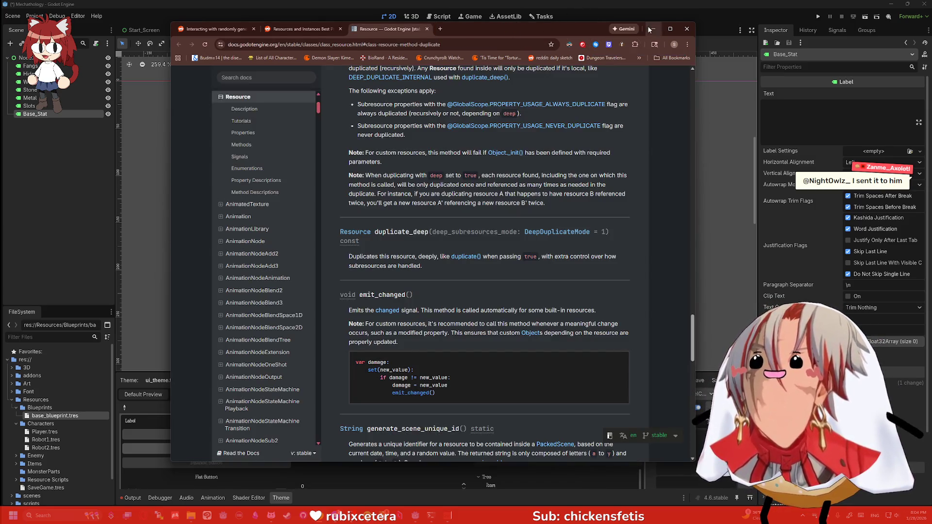
pyautogui.click(652, 29)
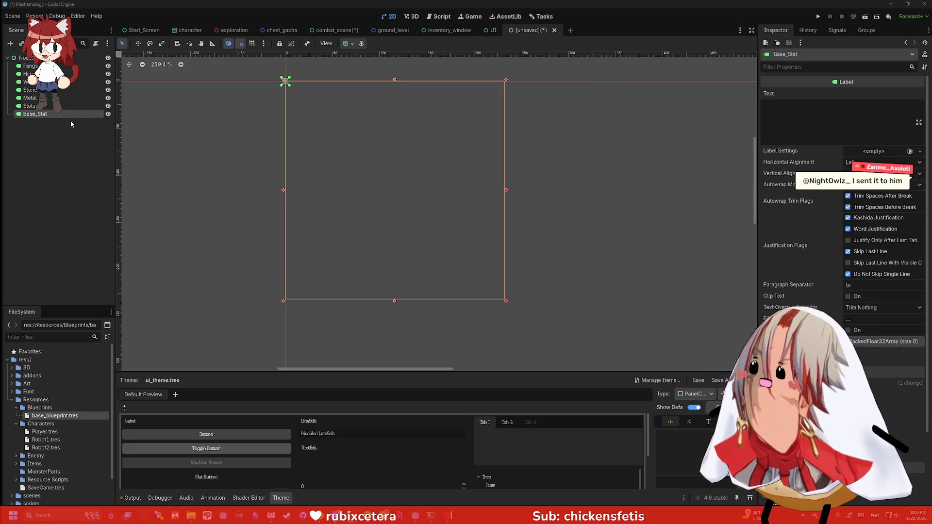
# Step: Duplicate the Slots label and rename the copy Rarity
pyautogui.click(93, 416)
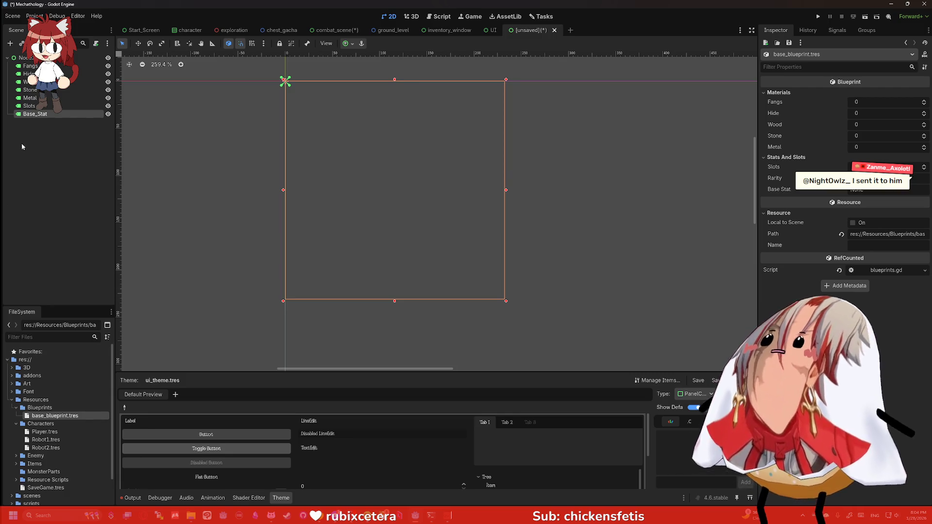
pyautogui.click(30, 106)
pyautogui.hotkey('ctrl', 'd')
pyautogui.press('F2')
pyautogui.write('Rarity')
pyautogui.press('Return')
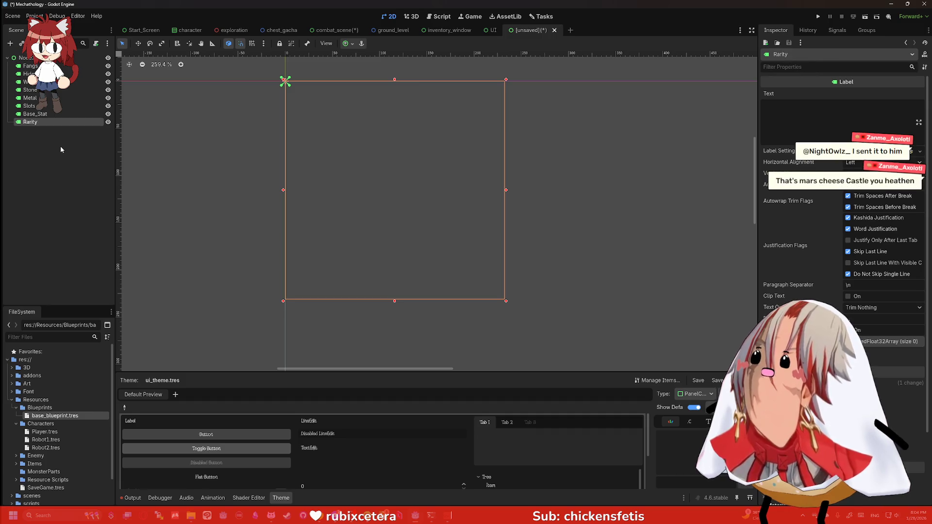
pyautogui.moveTo(40, 121); pyautogui.dragTo(40, 116)
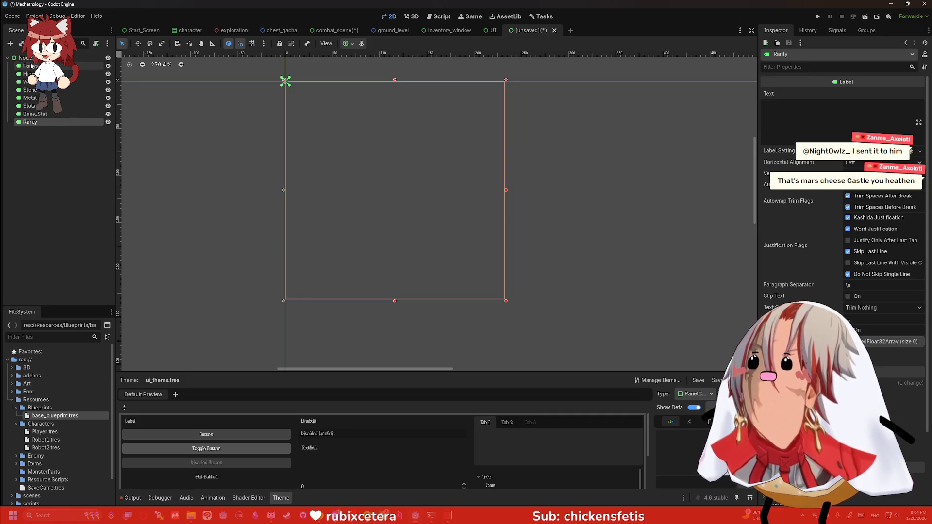
# Step: Open the blueprints.gd script from base_blueprint.tres in the Script workspace
pyautogui.doubleClick(67, 418)
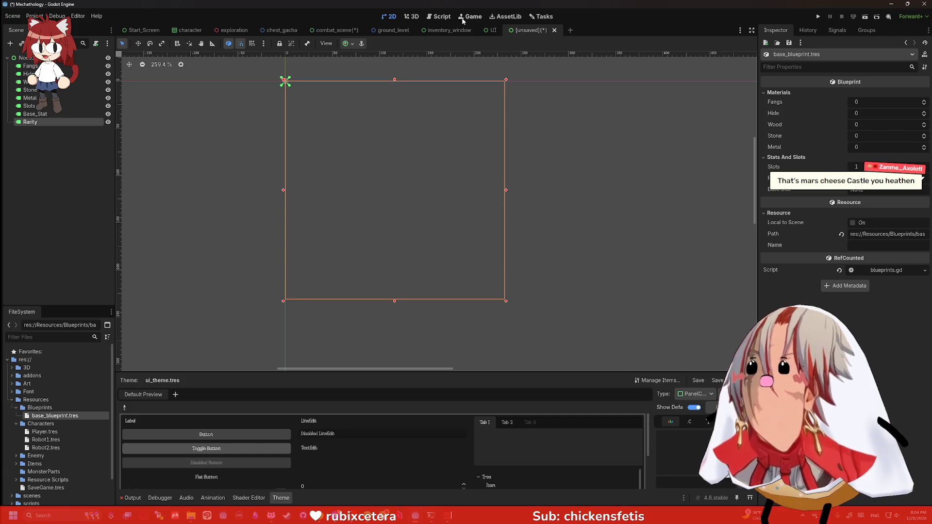
pyautogui.click(439, 18)
pyautogui.click(268, 93)
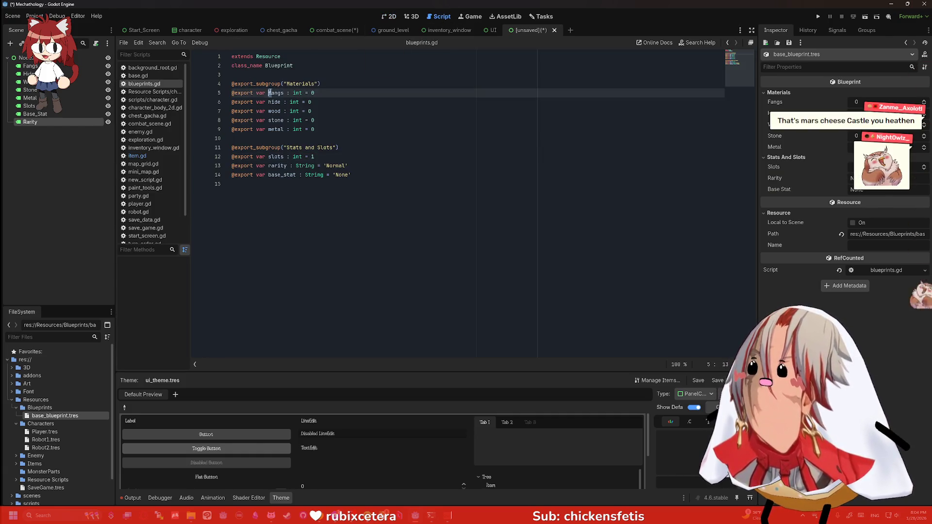
# Step: Capitalize the hide, wood, stone, metal, slots, rarity and base_stat export names
pyautogui.click(269, 102)
pyautogui.click(271, 111)
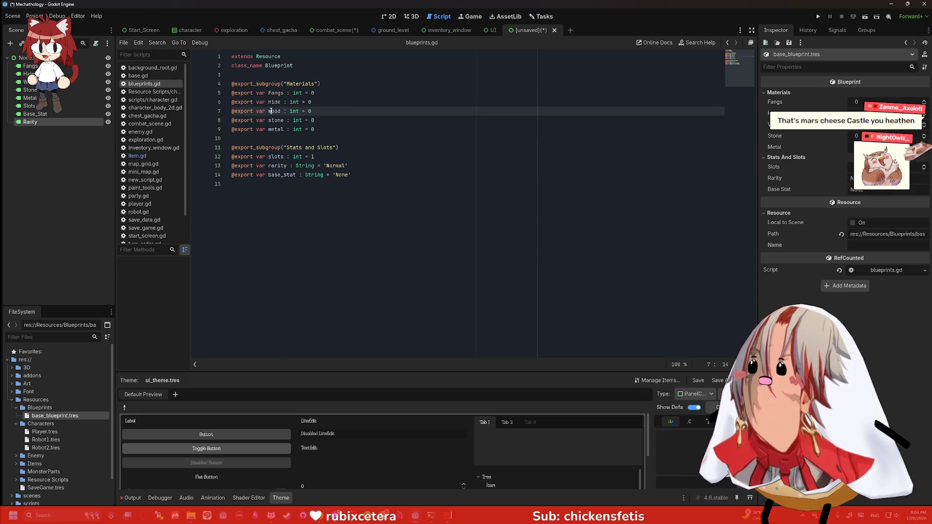
pyautogui.click(269, 120)
pyautogui.click(270, 129)
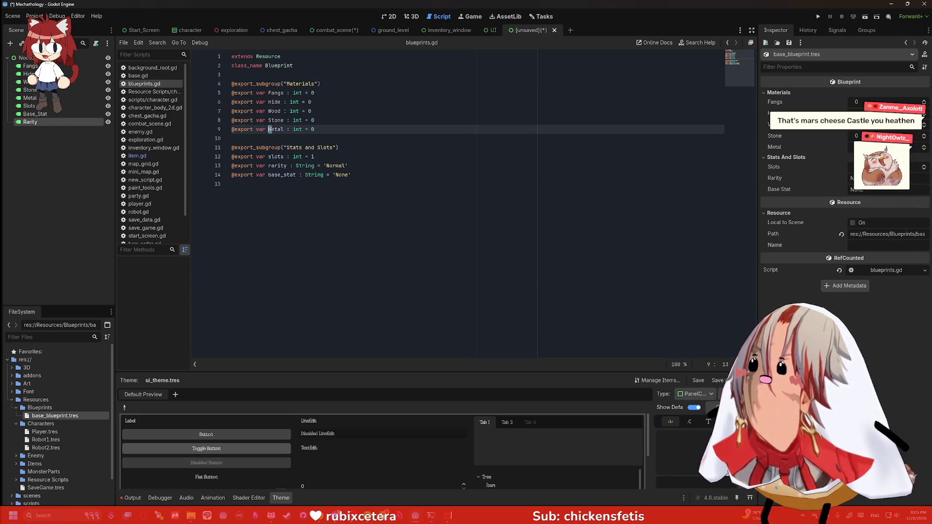
pyautogui.click(270, 157)
pyautogui.click(270, 165)
pyautogui.click(269, 175)
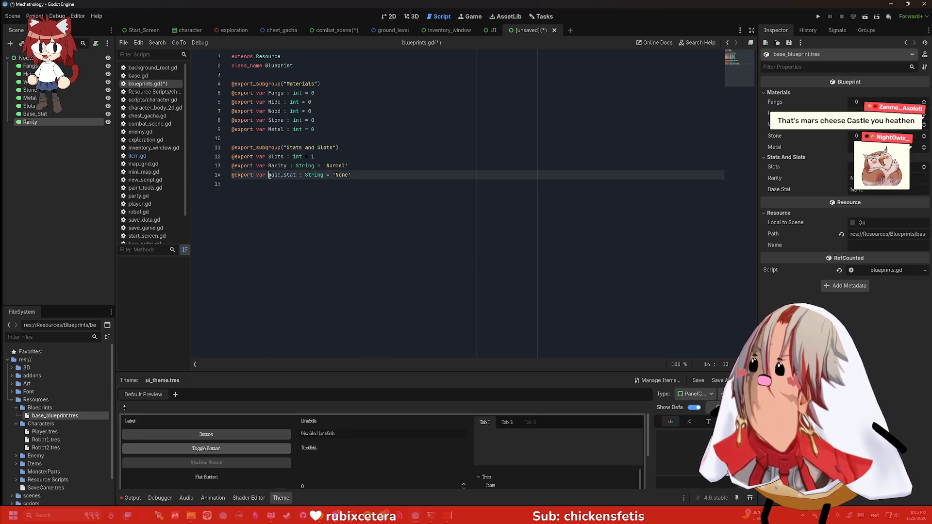
# Step: Move Rarity above Base_Stat in the Scene dock and save the scene
pyautogui.click(294, 184)
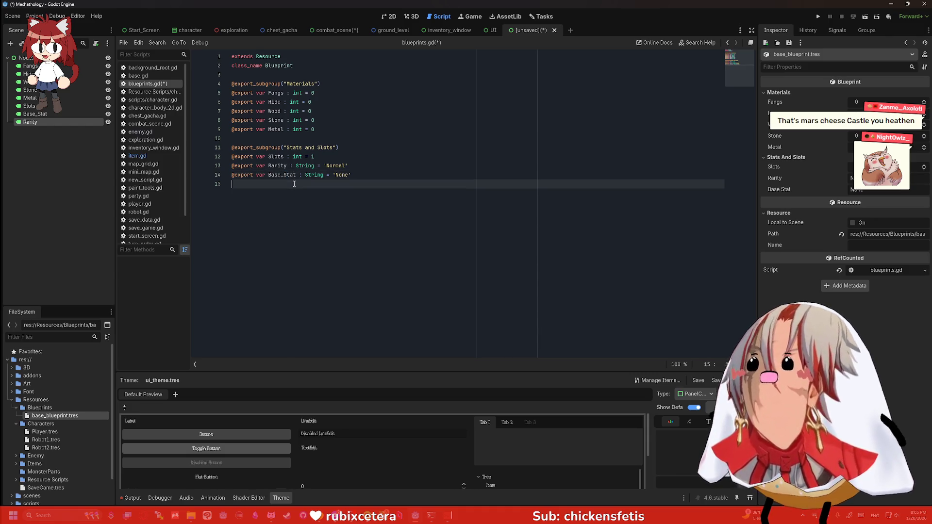
pyautogui.moveTo(65, 122)
pyautogui.mouseDown()
pyautogui.moveTo(35, 115)
pyautogui.moveTo(30, 125)
pyautogui.moveTo(46, 139)
pyautogui.mouseUp()
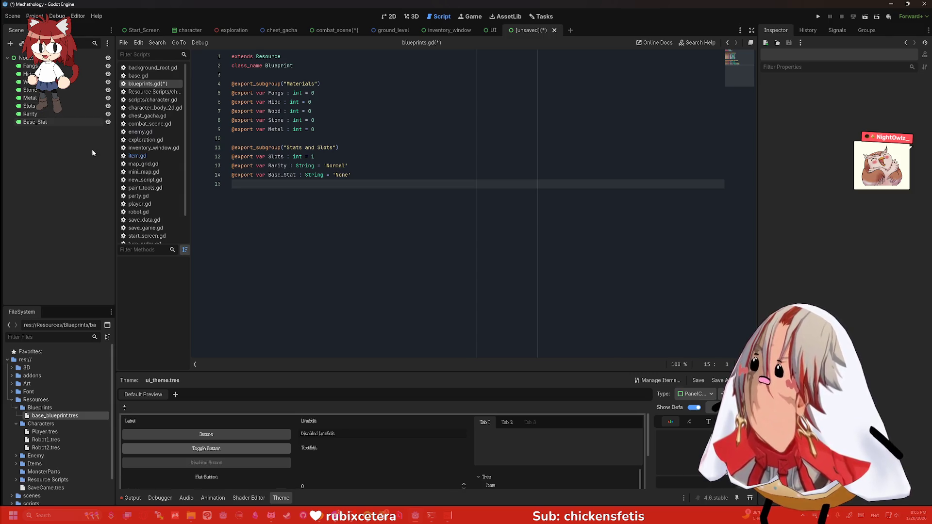
pyautogui.hotkey('ctrl', 's')
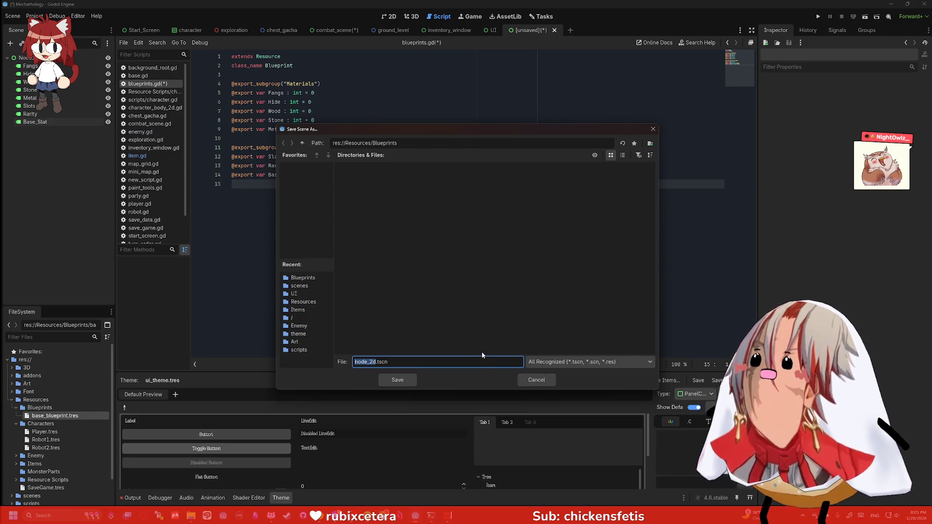
# Step: Save the scene as TestForDuplicatingResources.tscn, move it into res://, and return to 2D
pyautogui.write('Test')
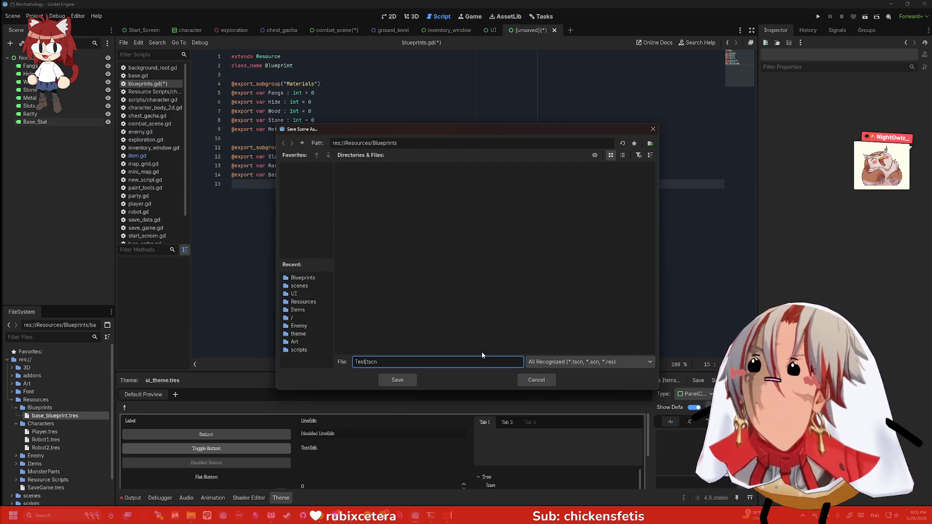
pyautogui.write('ForDuplica')
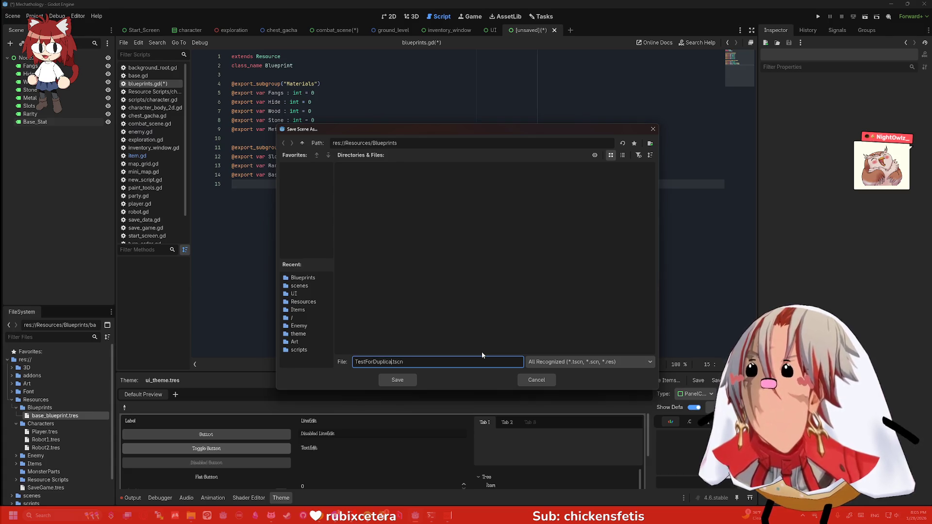
pyautogui.write('tingResources')
pyautogui.press('Return')
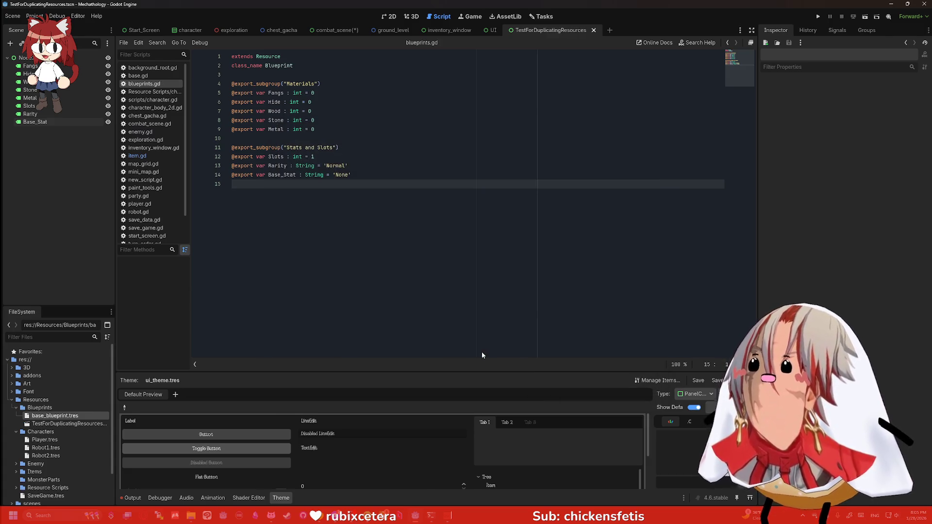
pyautogui.scroll(-2, 87, 391)
pyautogui.moveTo(90, 387)
pyautogui.mouseDown()
pyautogui.moveTo(67, 405)
pyautogui.moveTo(57, 382)
pyautogui.moveTo(44, 497)
pyautogui.moveTo(35, 358)
pyautogui.mouseUp()
pyautogui.click(438, 270)
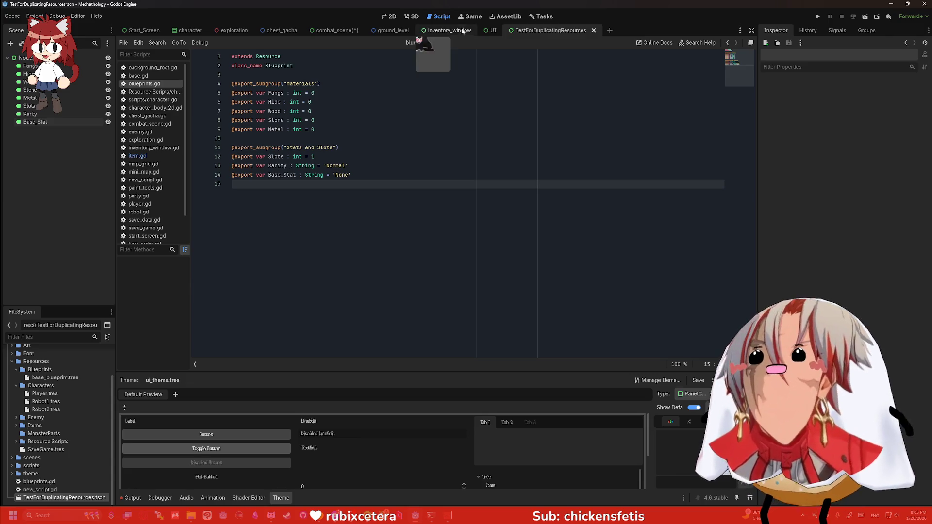
pyautogui.click(411, 17)
pyautogui.click(392, 17)
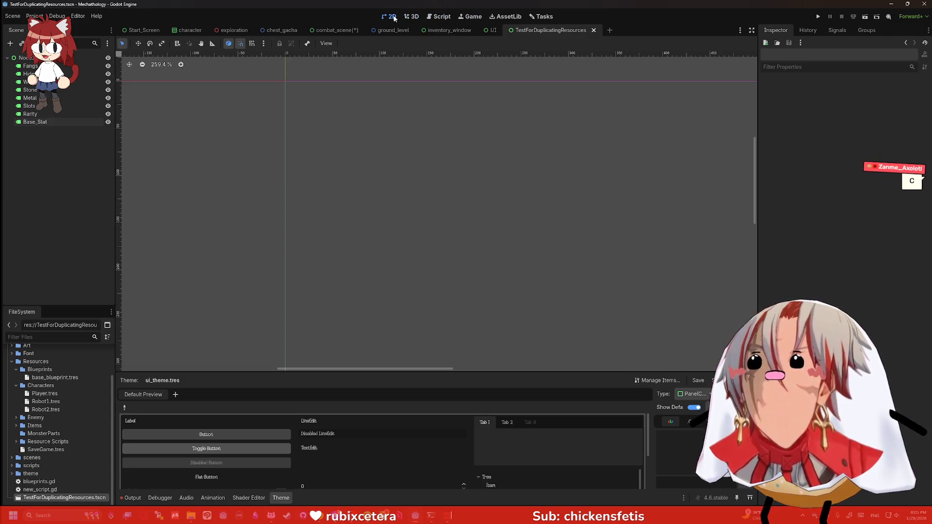
# Step: Add a VBoxContainer and stack the eight labels from Fangs to Base_Stat inside it
pyautogui.scroll(-2, 391, 123)
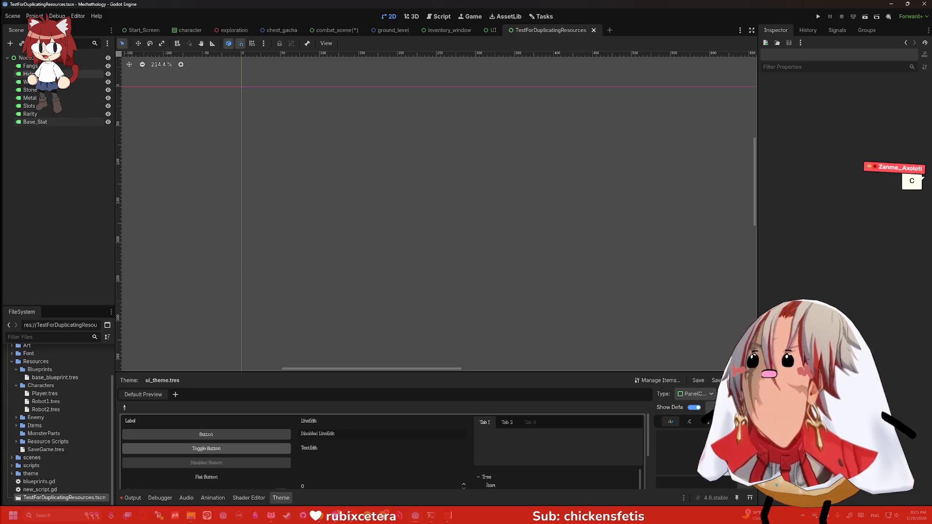
pyautogui.click(30, 66)
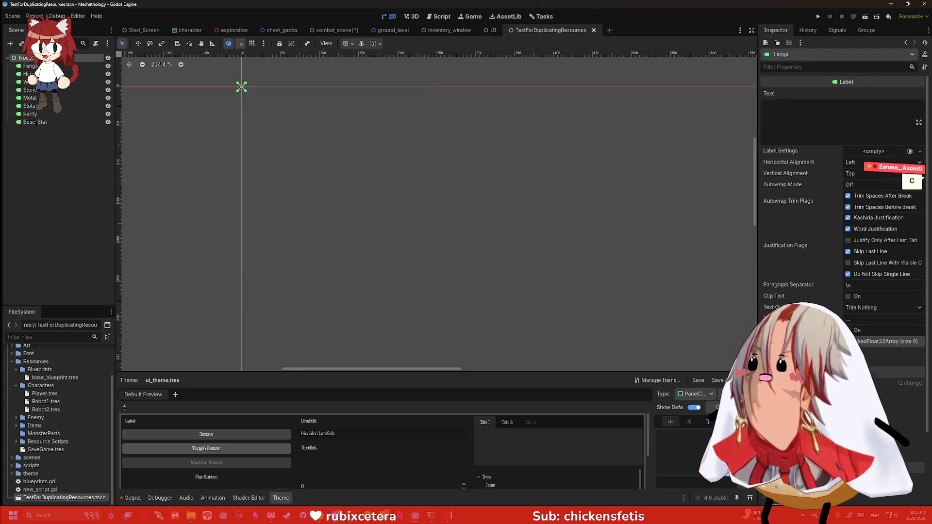
pyautogui.hotkey('ctrl', 'a')
pyautogui.write('vbox')
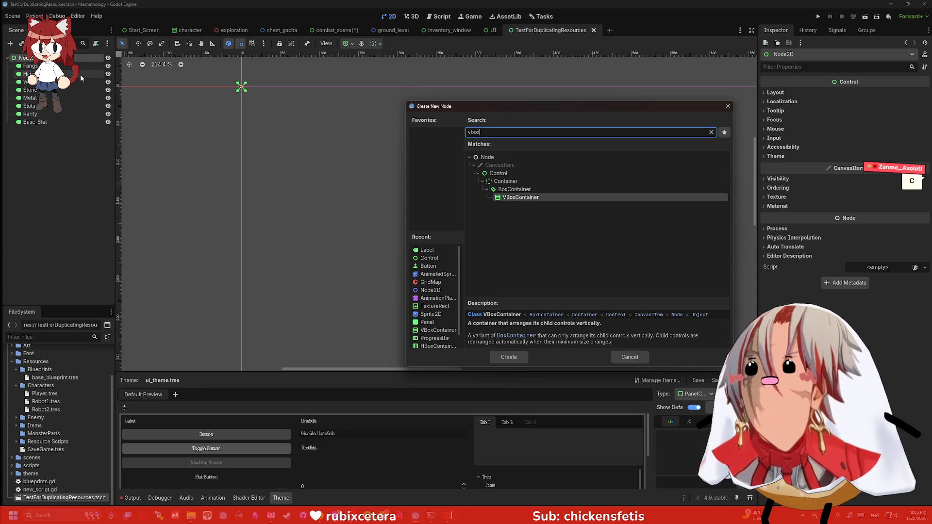
pyautogui.press('Return')
pyautogui.click(30, 65)
pyautogui.keyDown('shift'); pyautogui.click(54, 123); pyautogui.keyUp('shift')
pyautogui.moveTo(53, 123); pyautogui.dragTo(43, 130)
pyautogui.scroll(2, 245, 129)
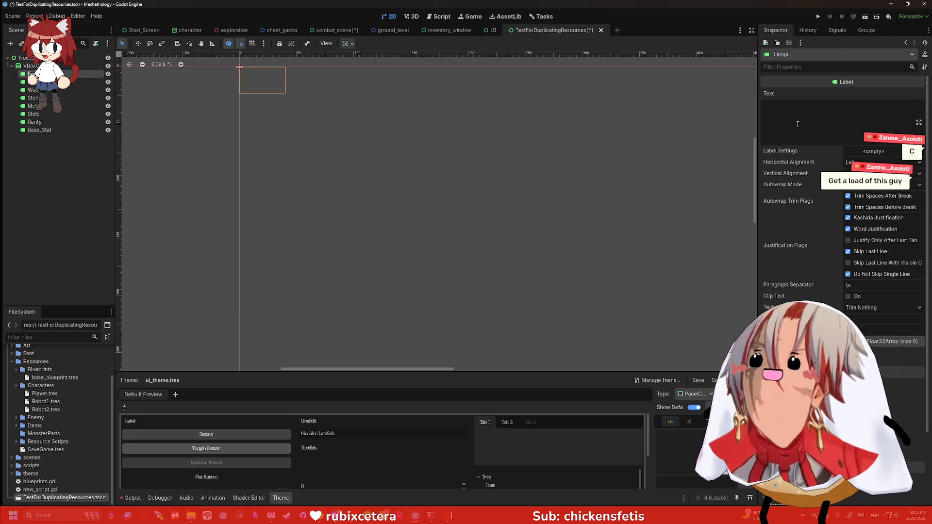
# Step: Clear the placeholder 0 from the Metal, Stone, Wood and Hide labels, and the 1 from Slots
pyautogui.write('0')
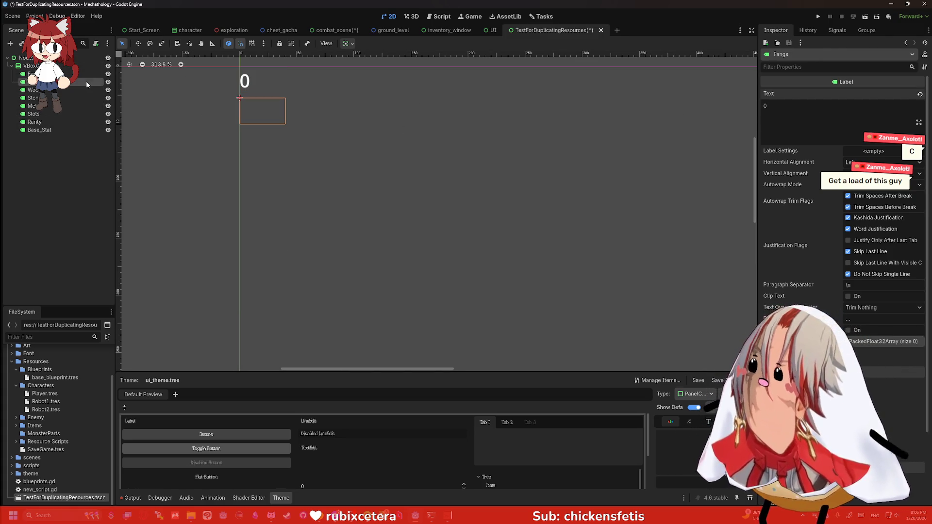
pyautogui.click(34, 82)
pyautogui.write('0')
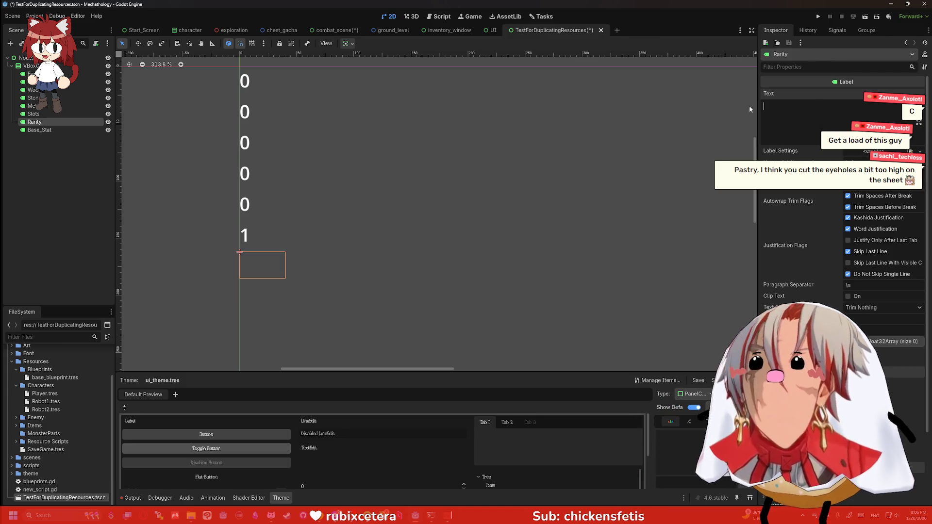
pyautogui.click(80, 116)
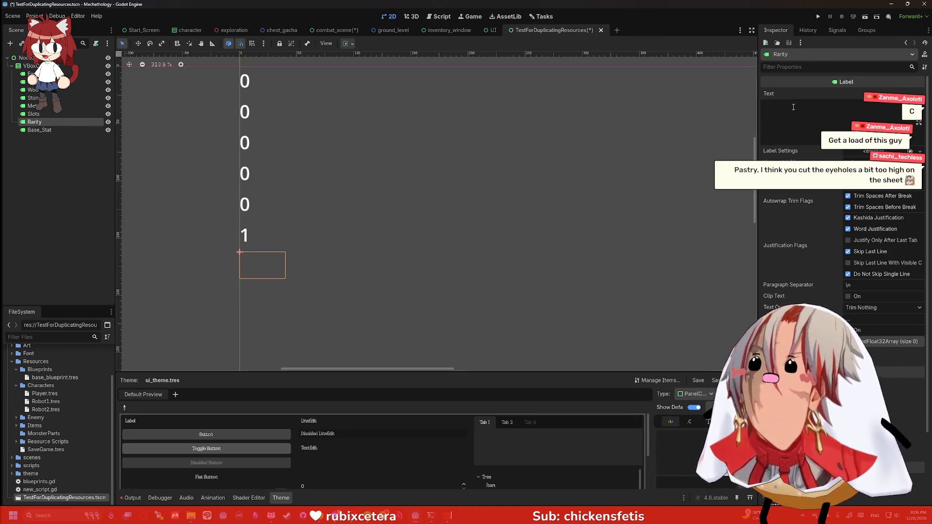
pyautogui.hotkey('ctrl', 'z')
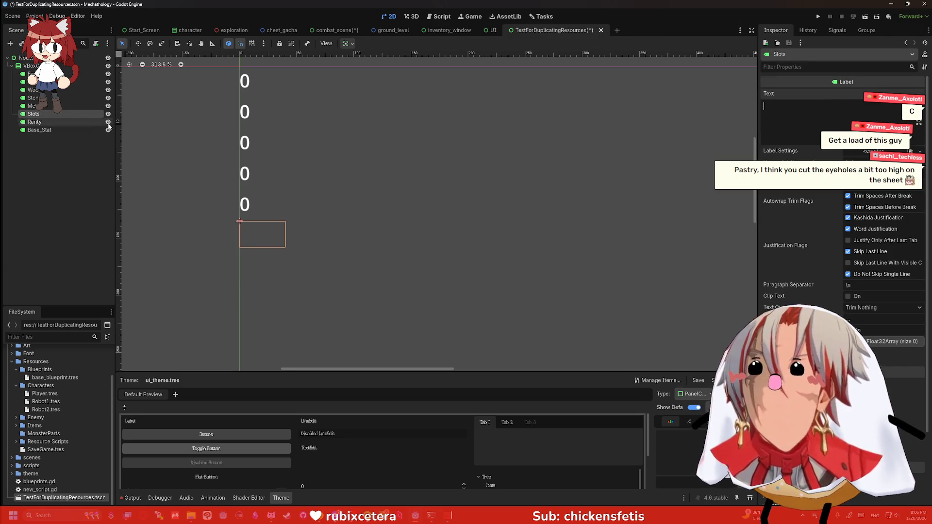
pyautogui.click(73, 106)
pyautogui.hotkey('ctrl', 'z')
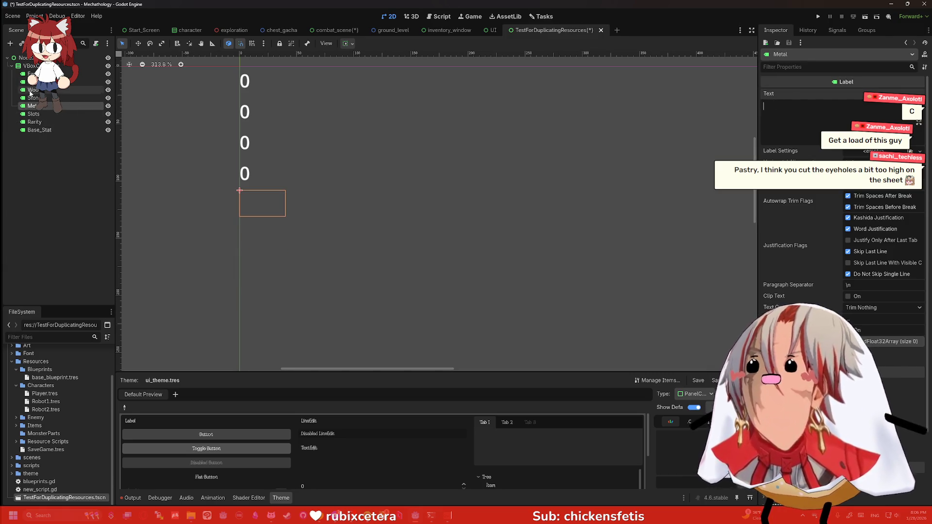
pyautogui.hotkey('ctrl', 'z')
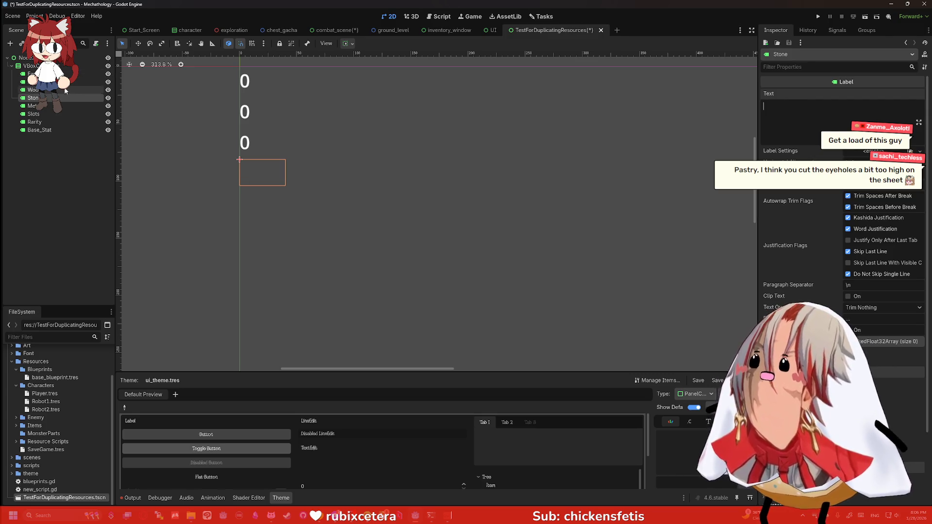
pyautogui.hotkey('ctrl', 'z')
pyautogui.click(81, 81)
pyautogui.hotkey('ctrl', 'z')
pyautogui.hotkey('ctrl', 'z')
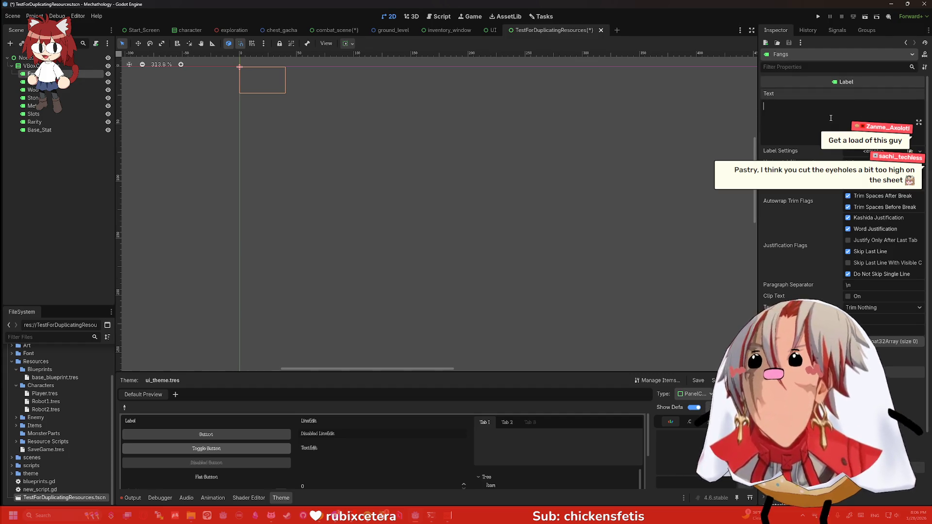
# Step: Set the Rarity label's text to Legendary
pyautogui.click(35, 122)
pyautogui.click(799, 120)
pyautogui.write('Legendary')
pyautogui.scroll(-3, 799, 120)
pyautogui.scroll(-10, 558, 200)
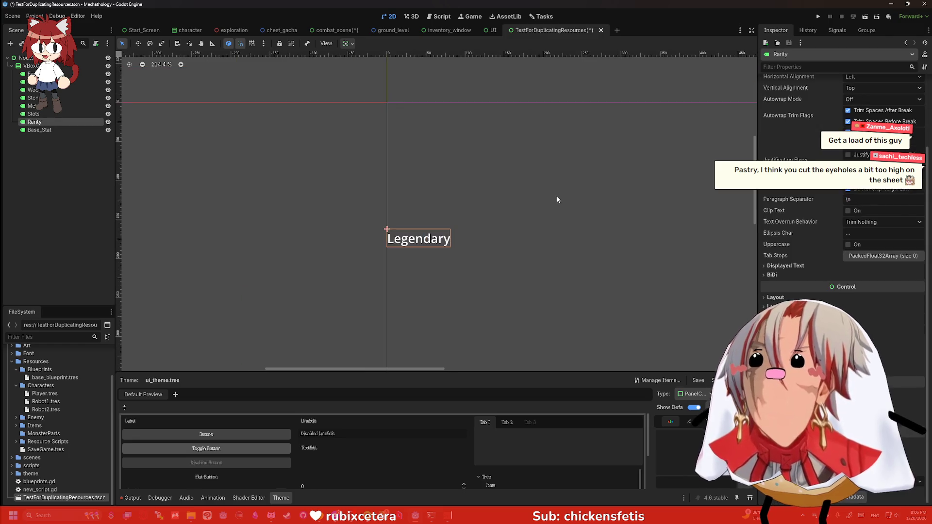
pyautogui.scroll(5, 311, 180)
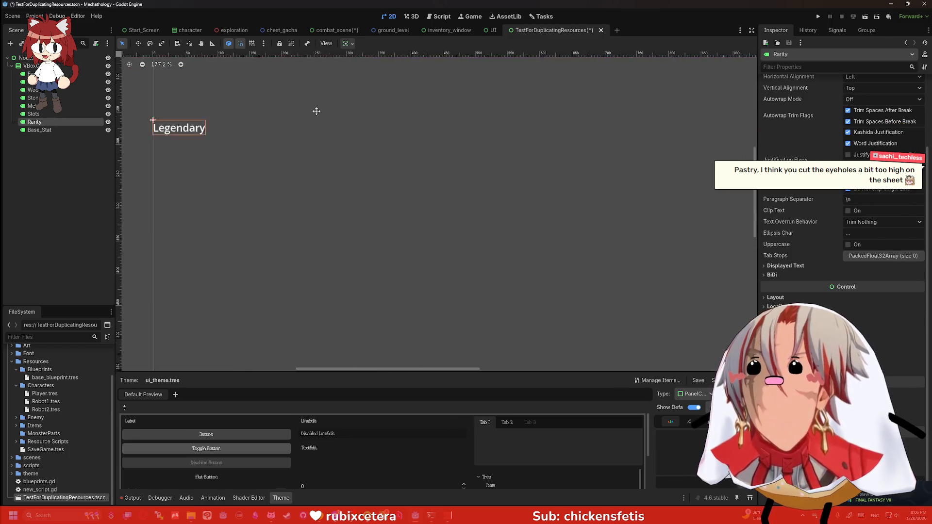
# Step: Select all eight stat labels from Fame to Base_Stat and filter the Inspector for Font Size
pyautogui.click(32, 73)
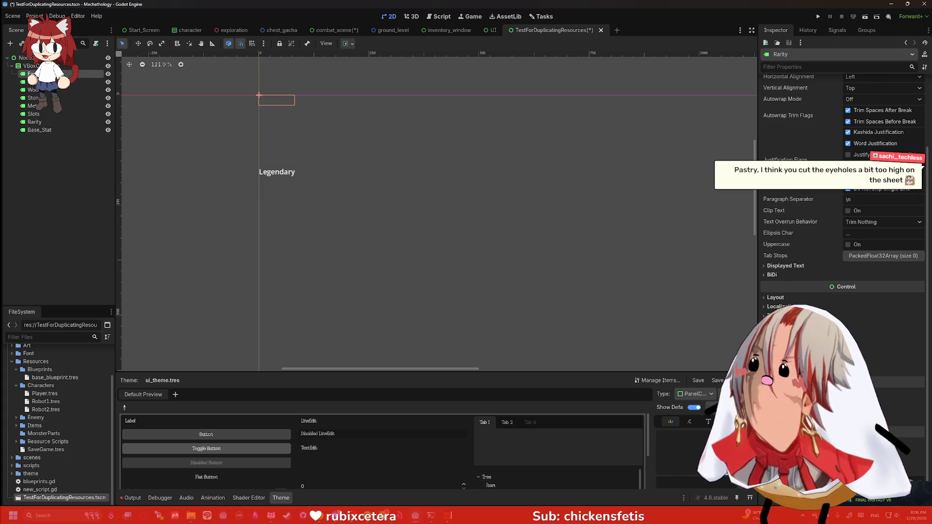
pyautogui.keyDown('shift'); pyautogui.click(39, 130); pyautogui.keyUp('shift')
pyautogui.click(796, 67)
pyautogui.write('Font')
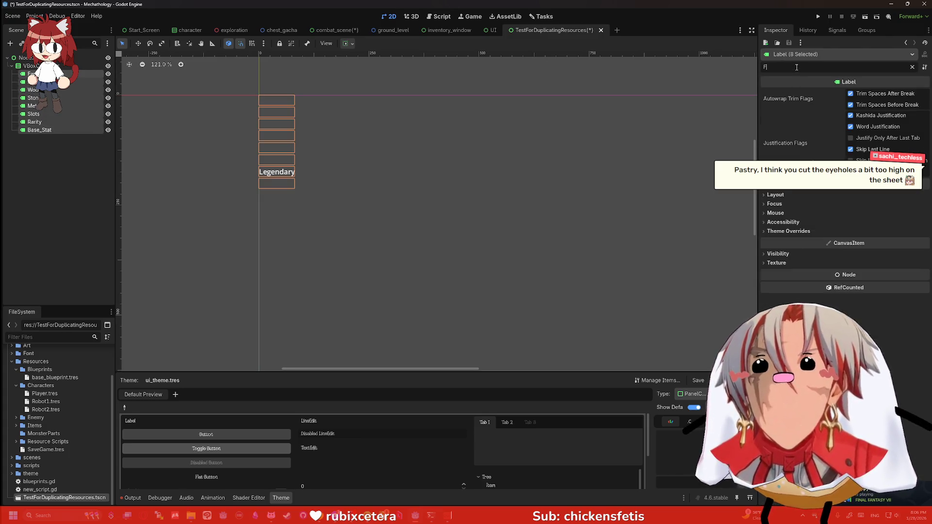
pyautogui.write(' Size')
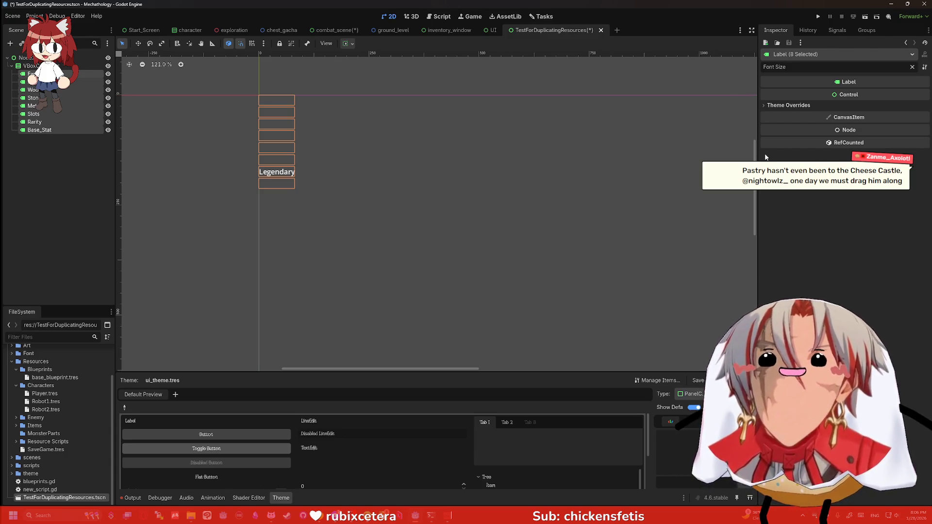
# Step: Enable the Font Size theme override at 60 px on the eight selected labels
pyautogui.click(805, 108)
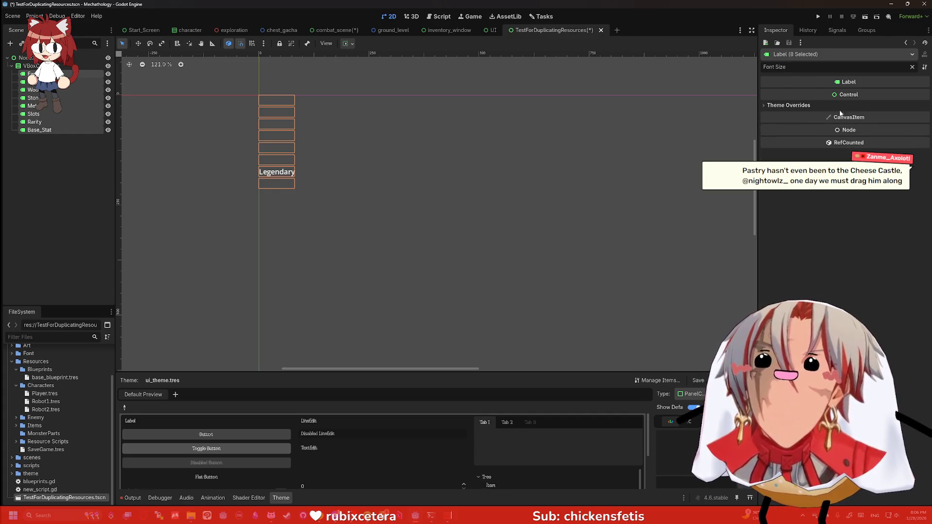
pyautogui.click(888, 124)
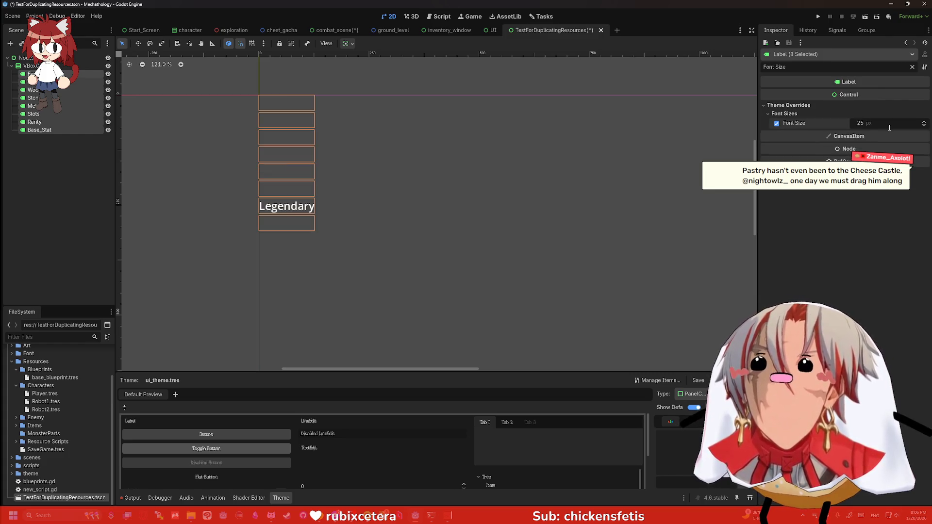
pyautogui.press('Return')
pyautogui.scroll(-7, 603, 196)
pyautogui.scroll(6, 433, 199)
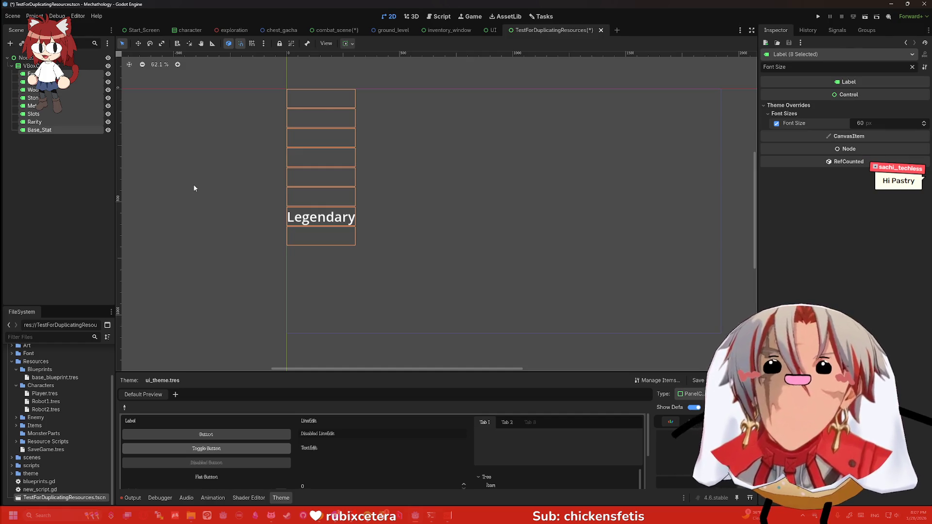
# Step: Clear the Inspector property filter and save the test scene
pyautogui.click(164, 181)
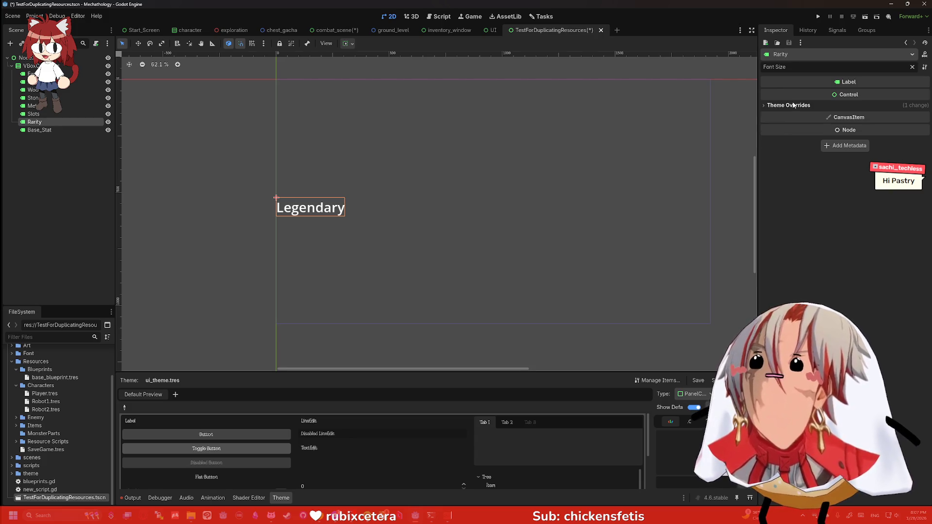
pyautogui.hotkey('ctrl', 'a')
pyautogui.press('BackSpace')
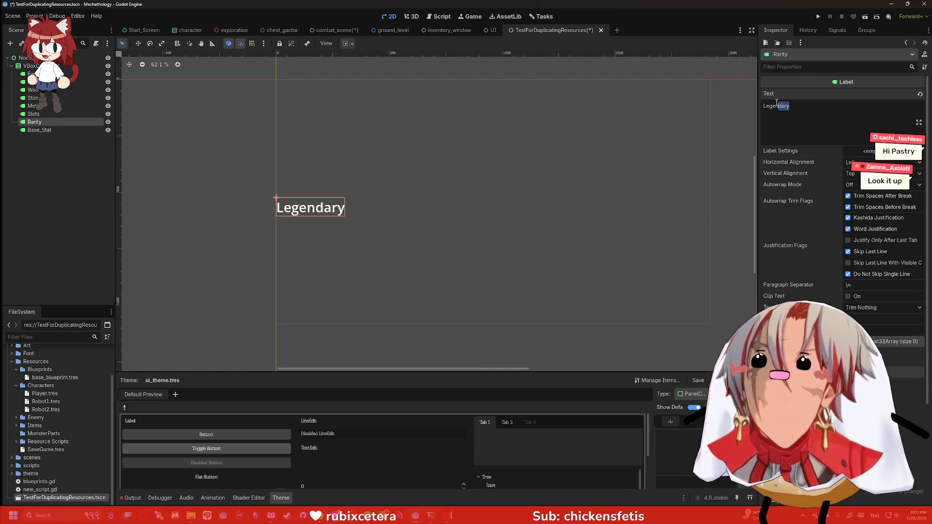
pyautogui.click(541, 150)
pyautogui.hotkey('ctrl', 's')
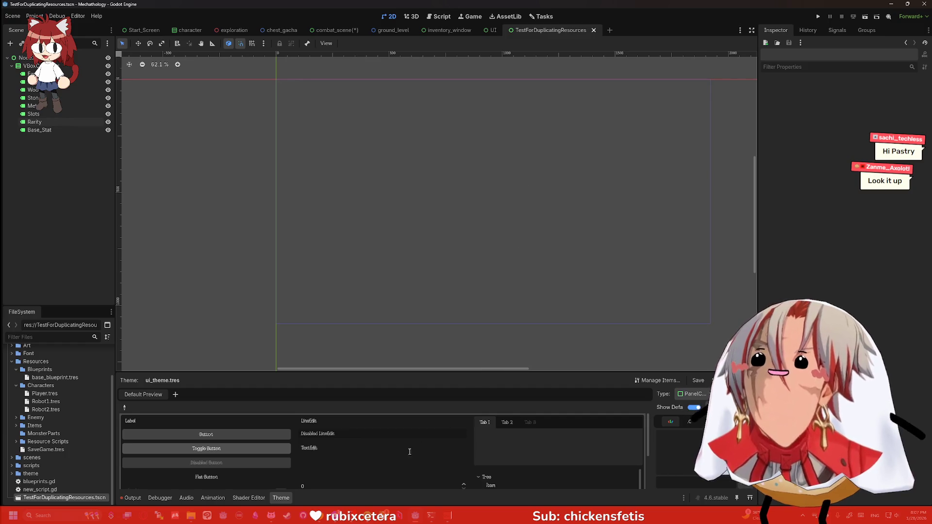
pyautogui.hotkey('alt', 'Tab')
pyautogui.click(439, 29)
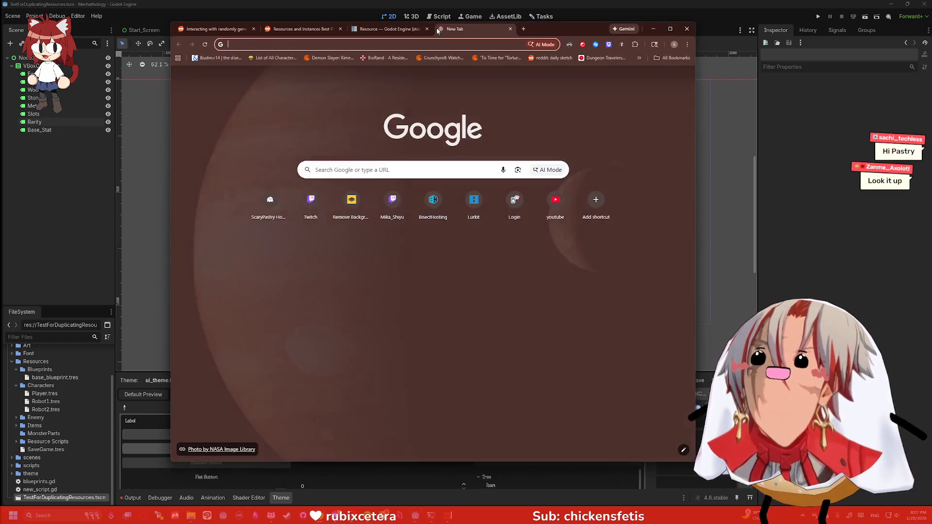
pyautogui.write('cheese castle')
pyautogui.press('Return')
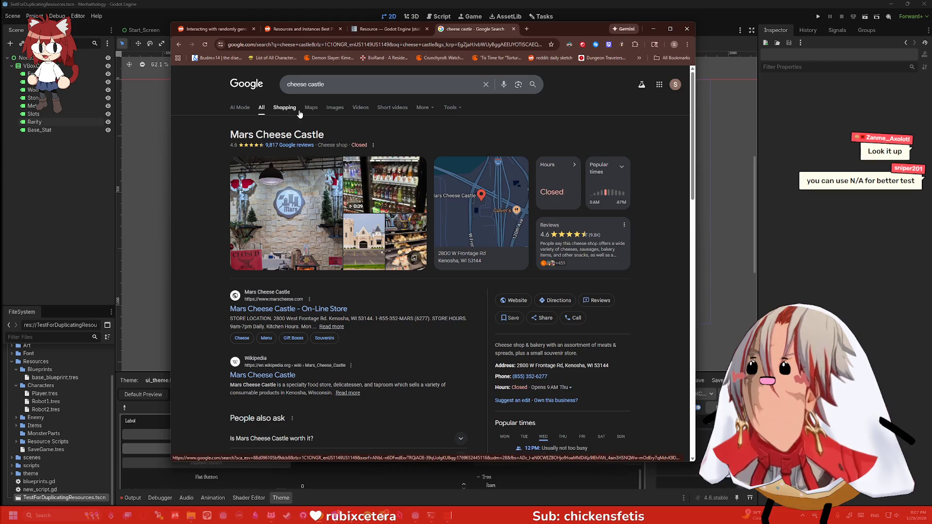
pyautogui.click(329, 114)
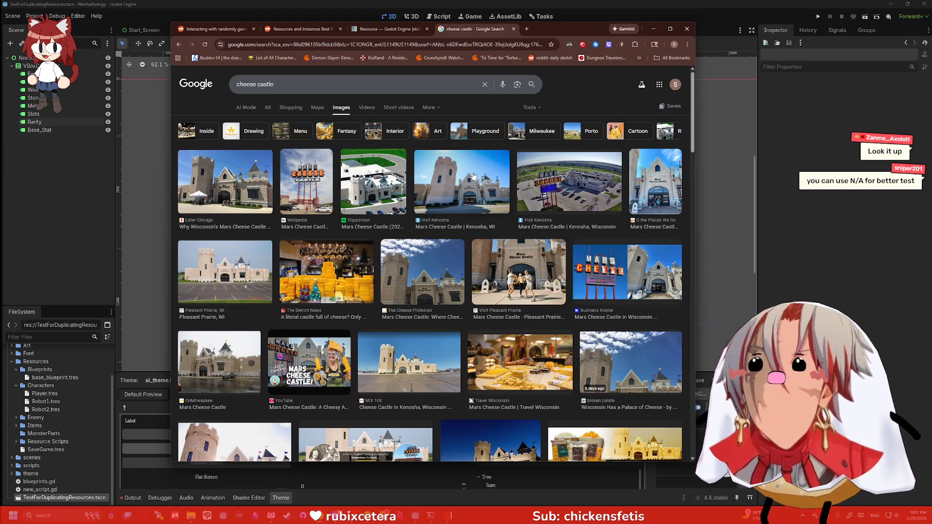
pyautogui.scroll(-2, 323, 194)
pyautogui.scroll(-3, 324, 195)
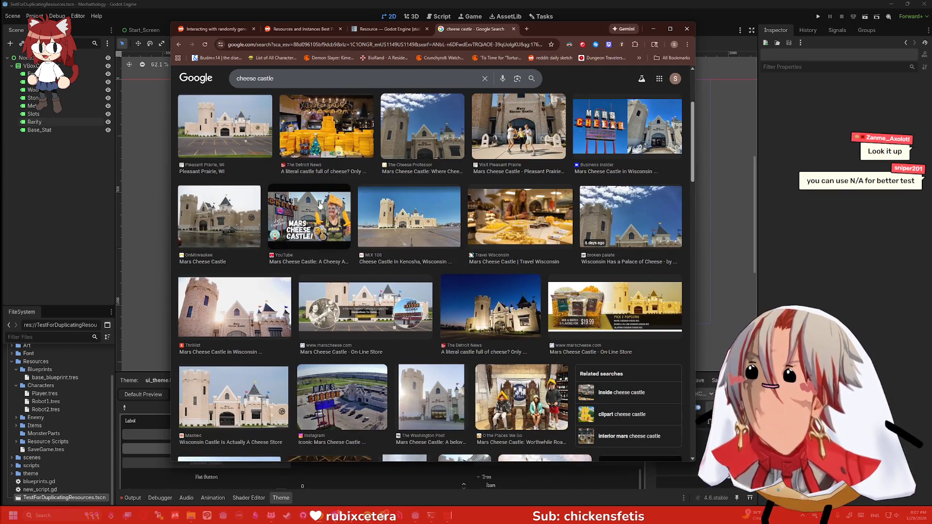
pyautogui.click(319, 205)
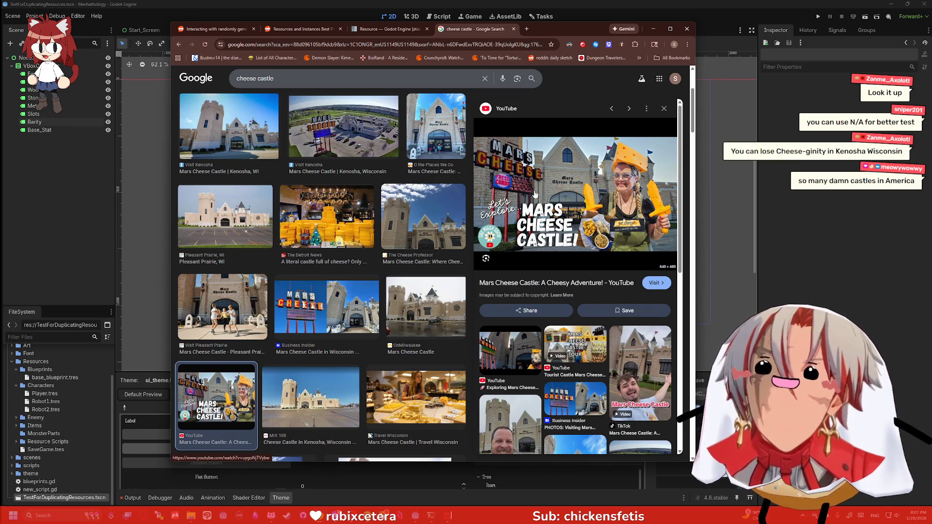
pyautogui.click(514, 28)
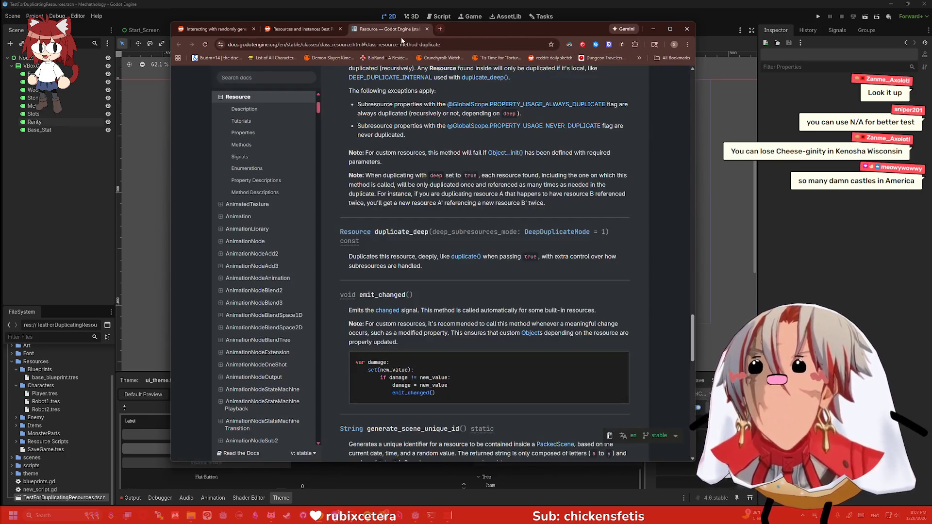
pyautogui.click(427, 29)
pyautogui.click(653, 29)
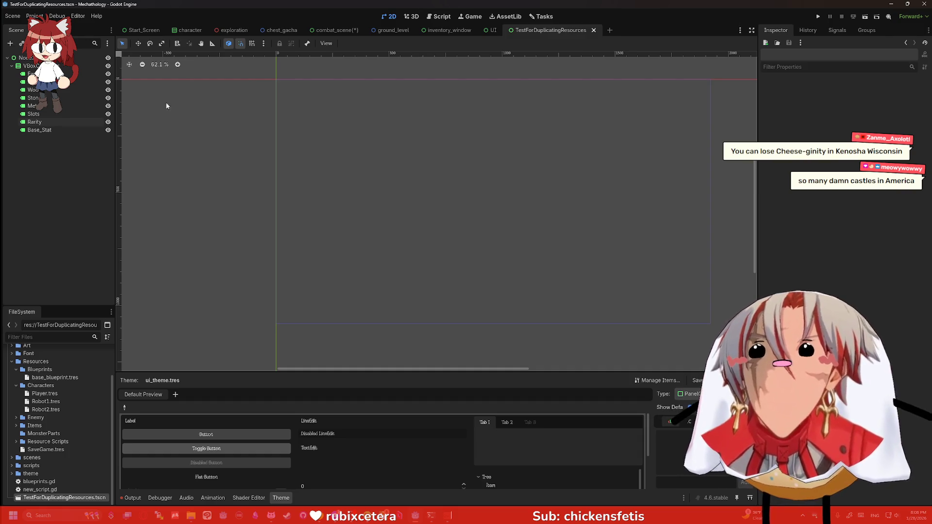
# Step: Rename the label container to Stats and attach a new script to the root Control
pyautogui.click(34, 65)
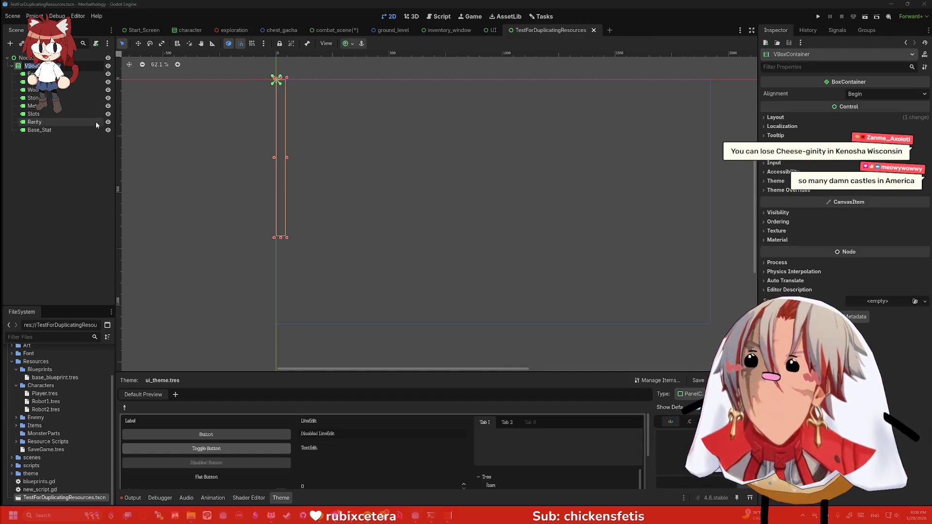
pyautogui.press('Return')
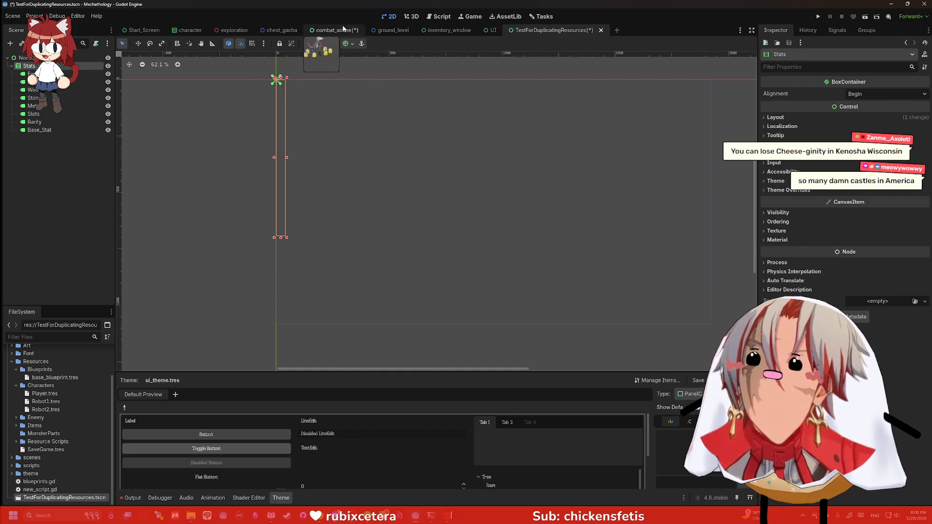
pyautogui.click(439, 17)
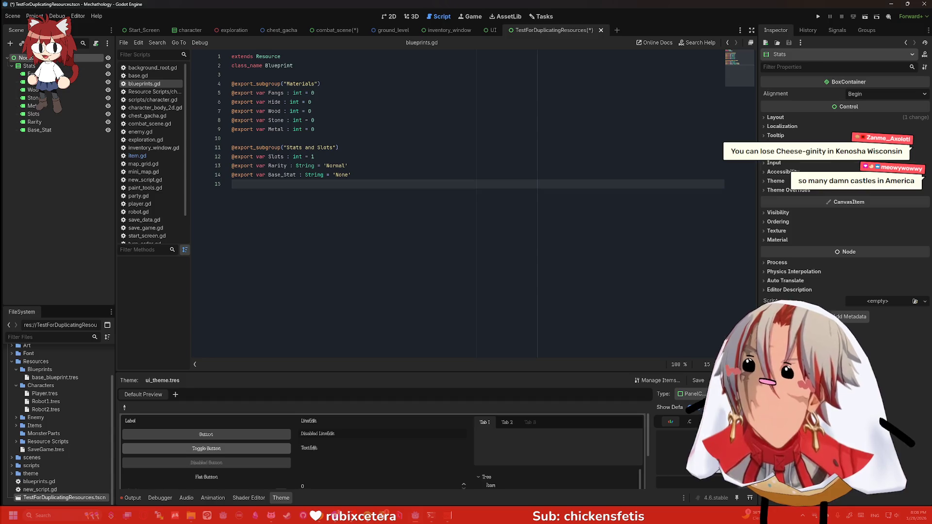
pyautogui.click(96, 43)
pyautogui.click(431, 343)
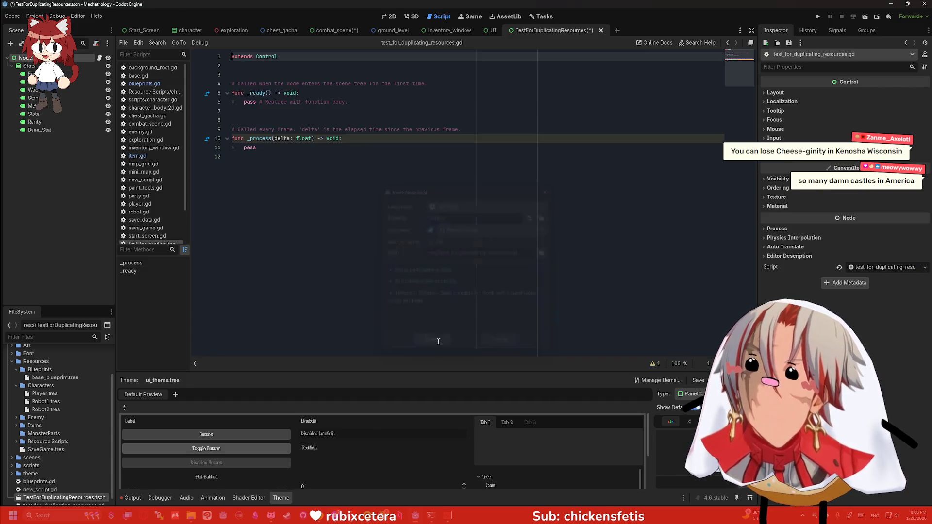
# Step: Delete the _process function and the pass line, leaving an empty _ready()
pyautogui.moveTo(257, 156); pyautogui.dragTo(197, 127)
pyautogui.press('BackSpace')
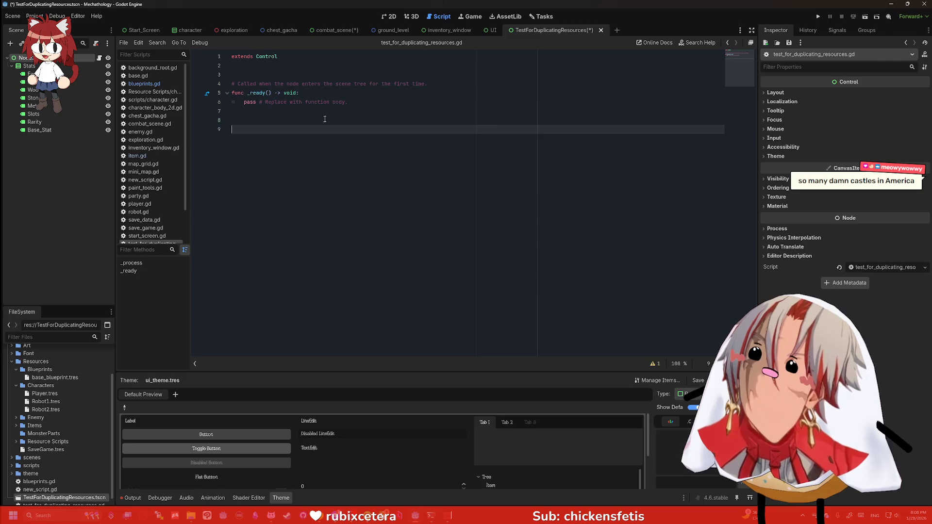
pyautogui.moveTo(375, 103); pyautogui.dragTo(243, 102)
pyautogui.press('BackSpace')
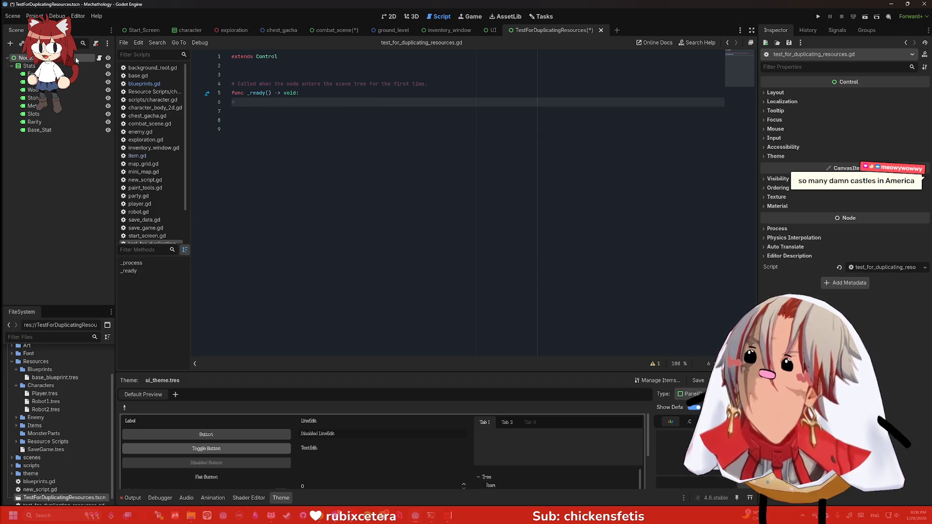
pyautogui.hotkey('ctrl', 'a')
# Step: Add a Button node to the scene with the text 'New Blueprint'
pyautogui.write('butto')
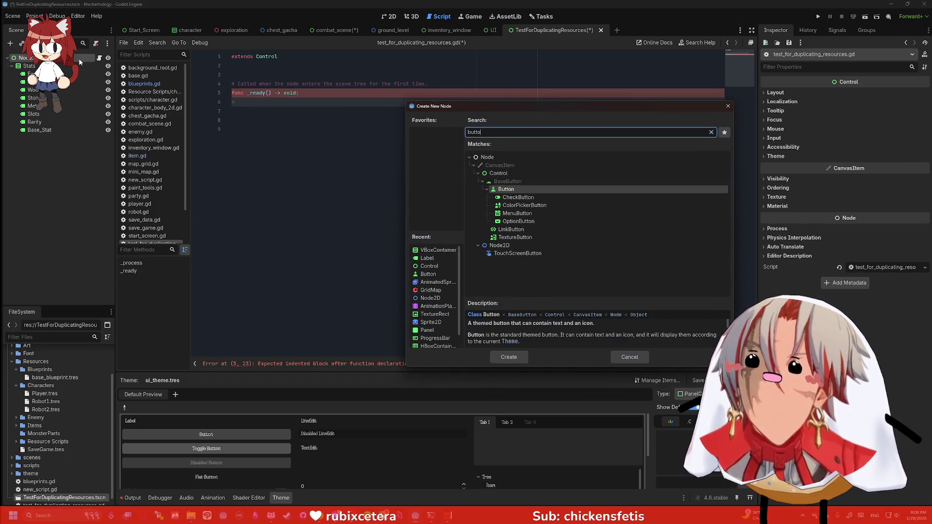
pyautogui.press('Return')
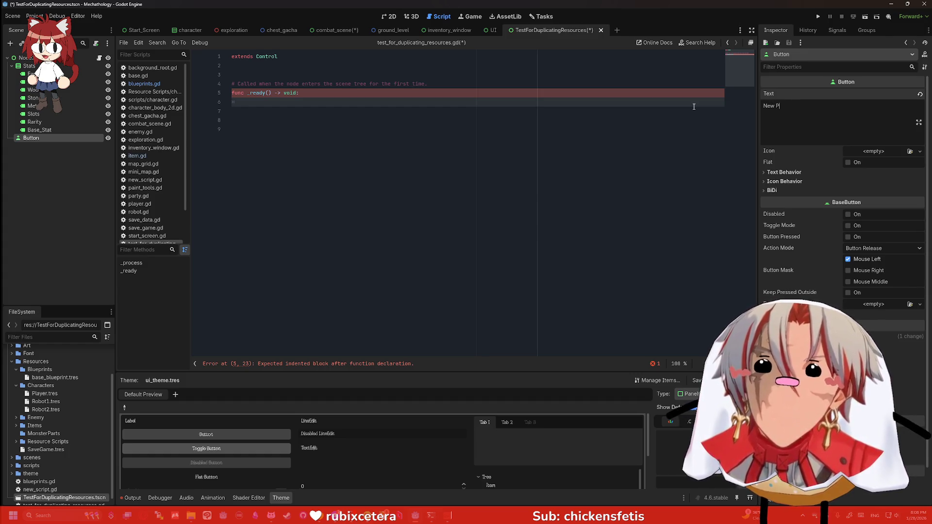
pyautogui.press('BackSpace')
pyautogui.press('BackSpace')
pyautogui.press('BackSpace')
pyautogui.write('Blueprint')
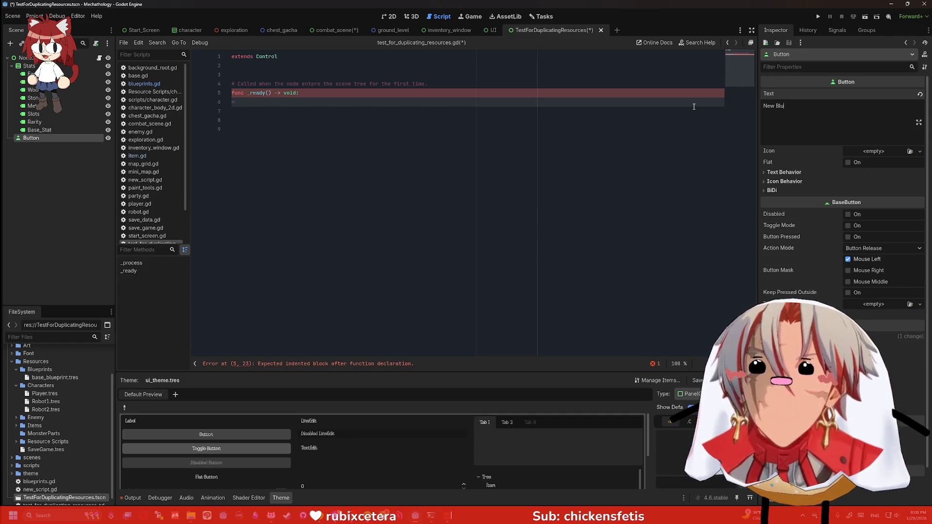
# Step: Move the button to the lower middle of the canvas and enable its Font Size override
pyautogui.click(389, 16)
pyautogui.moveTo(289, 87)
pyautogui.mouseDown()
pyautogui.moveTo(376, 244)
pyautogui.moveTo(450, 294)
pyautogui.mouseUp()
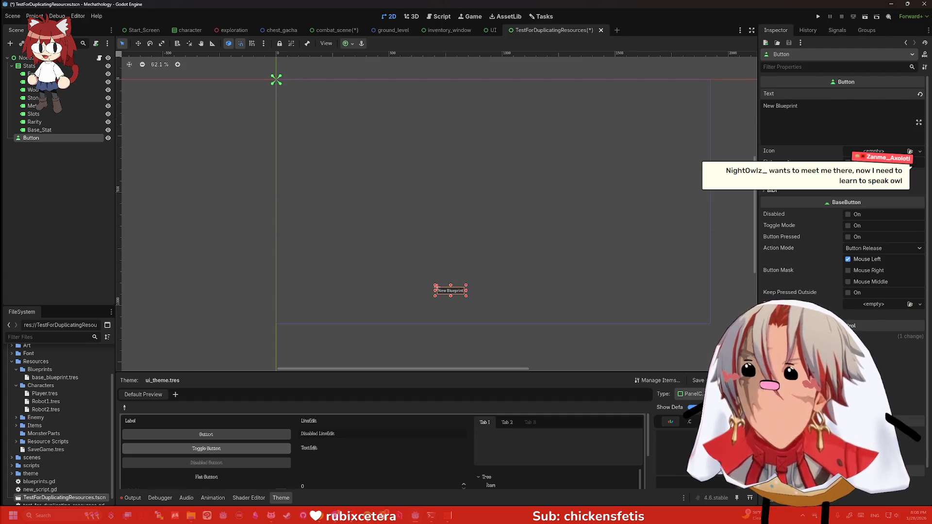
pyautogui.write('font size')
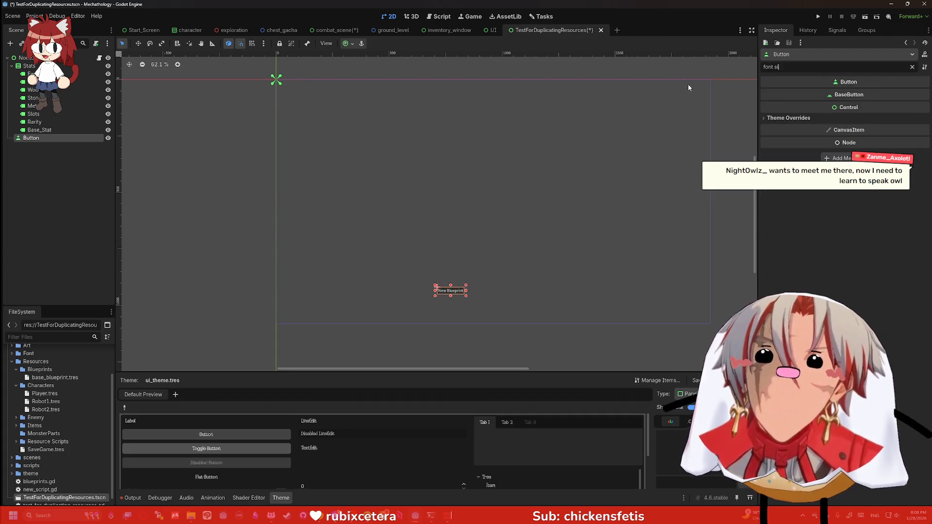
pyautogui.click(784, 126)
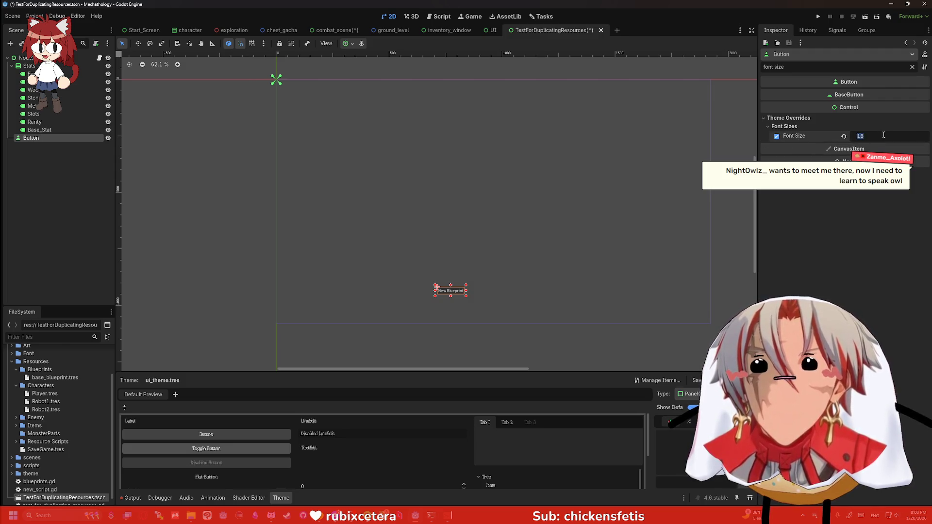
# Step: Set the New Blueprint button's font size override to 60 px
pyautogui.write('60')
pyautogui.press('Return')
pyautogui.click(499, 233)
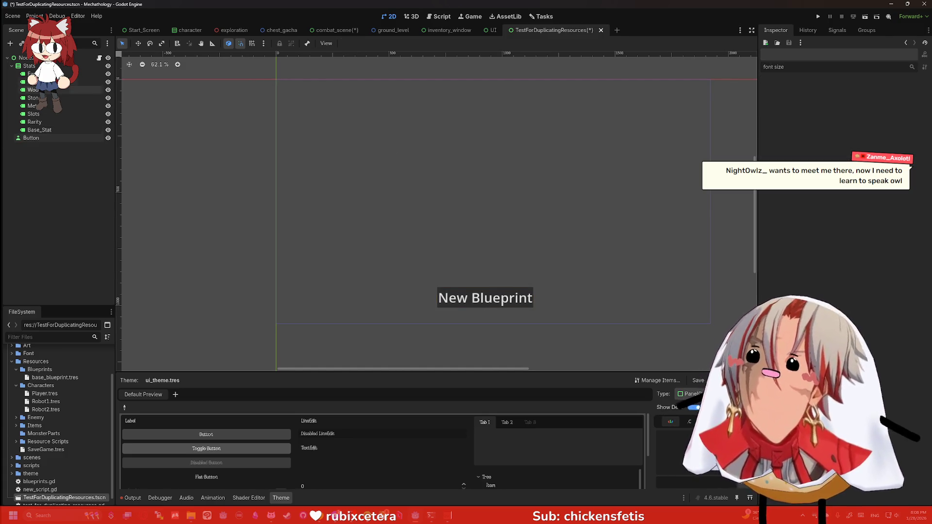
pyautogui.click(36, 66)
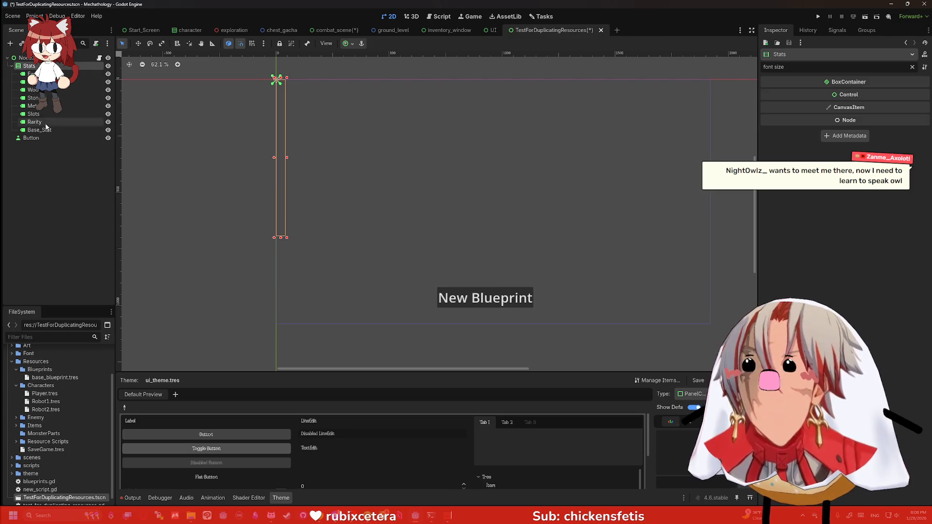
pyautogui.click(42, 137)
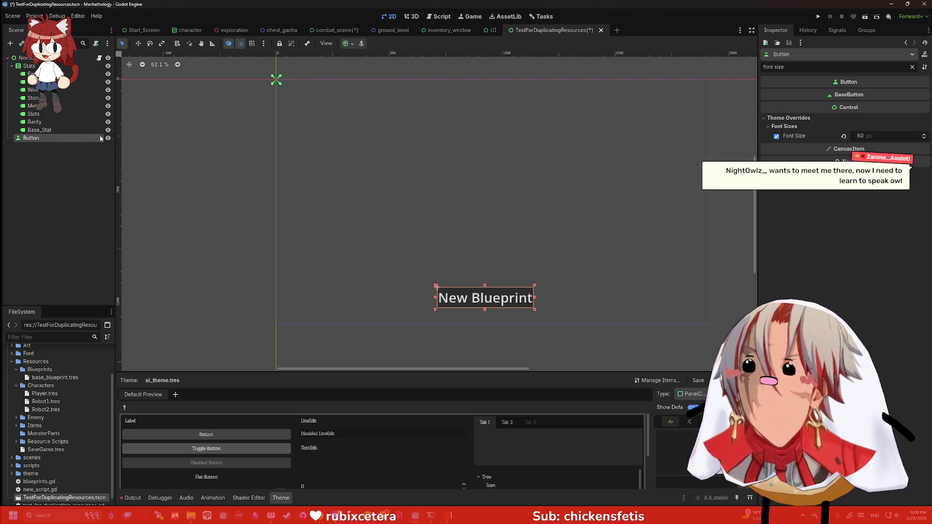
# Step: Connect the button's pressed() signal to a new _on_button_pressed function
pyautogui.click(836, 30)
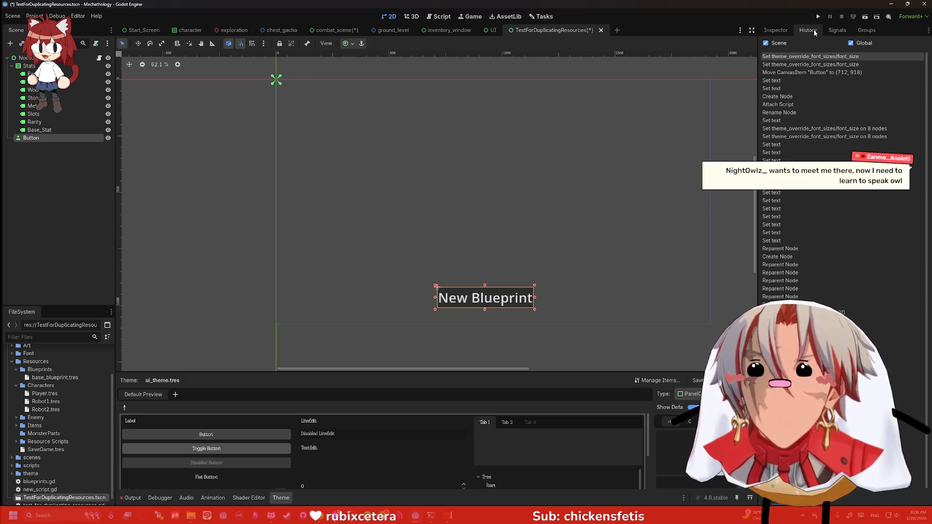
pyautogui.doubleClick(790, 82)
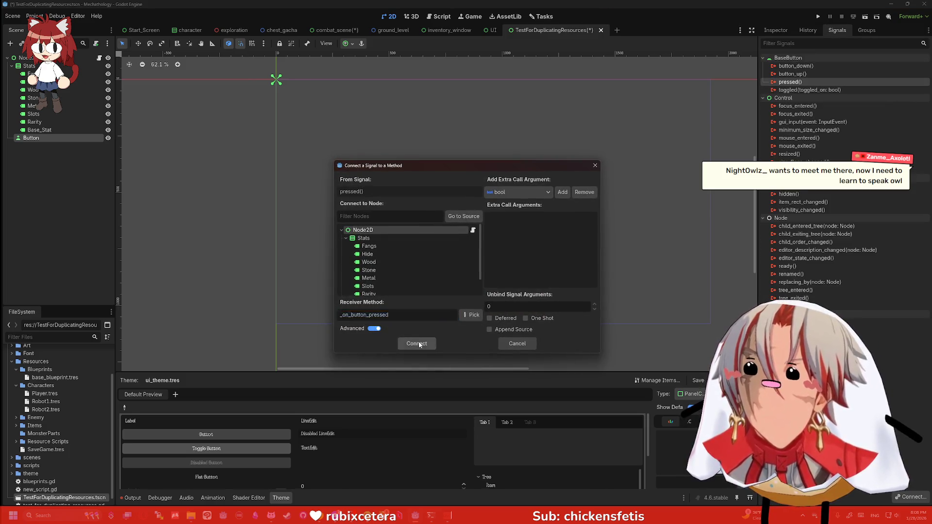
pyautogui.click(417, 343)
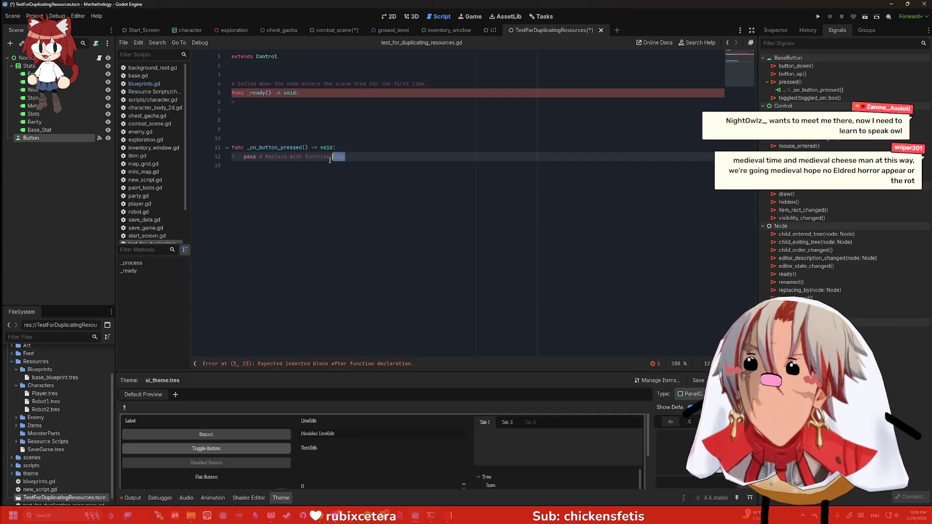
# Step: Put pass back in the new handler and add a duplicate_blueprint() call inside _ready
pyautogui.moveTo(345, 156); pyautogui.dragTo(244, 160)
pyautogui.write('pass.')
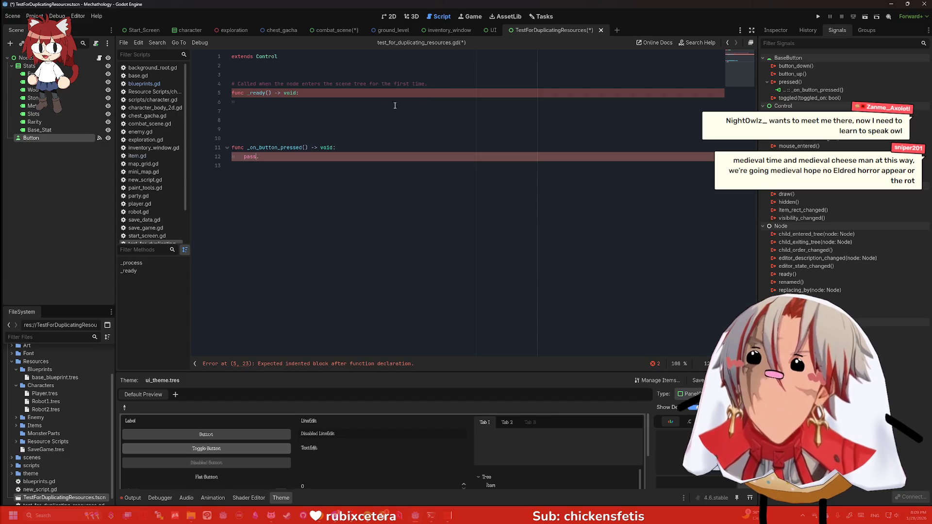
pyautogui.press('BackSpace')
pyautogui.click(322, 93)
pyautogui.press('Return')
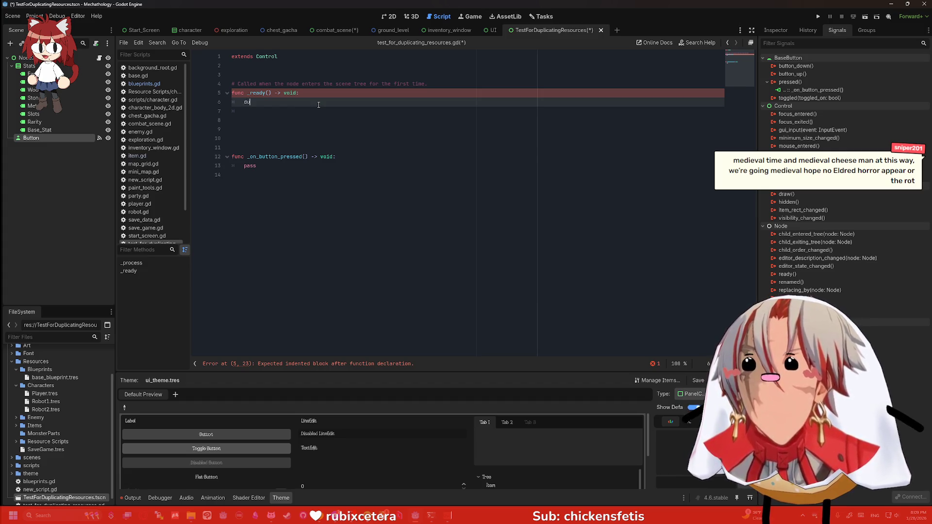
pyautogui.write('_blueprint(')
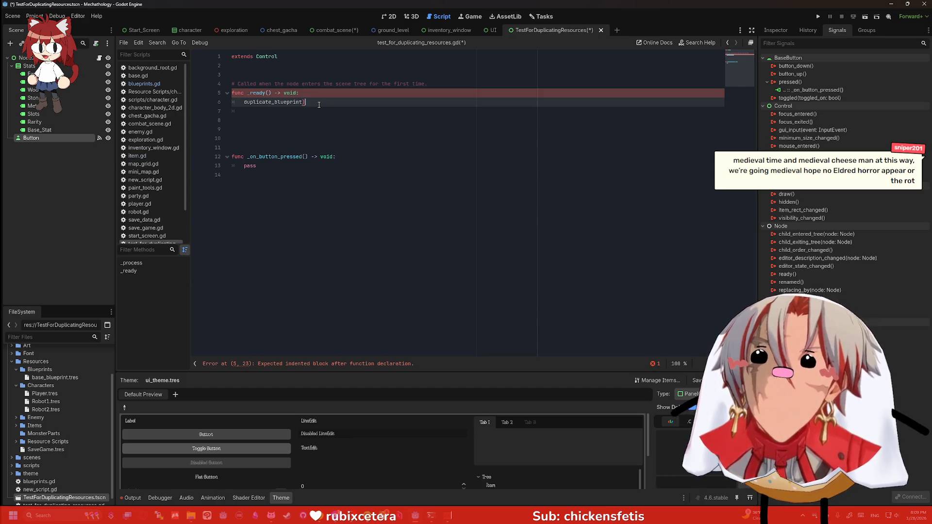
pyautogui.write(')')
pyautogui.press('Return')
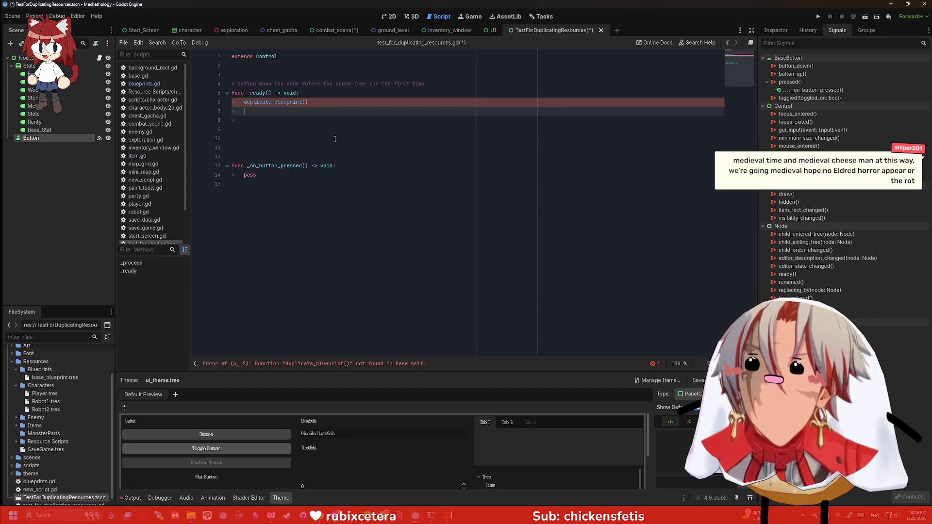
pyautogui.press('Return')
pyautogui.press('Return')
pyautogui.press('BackSpace')
# Step: Make _on_button_pressed call duplicate_blueprint() and move it directly below _ready
pyautogui.doubleClick(244, 193)
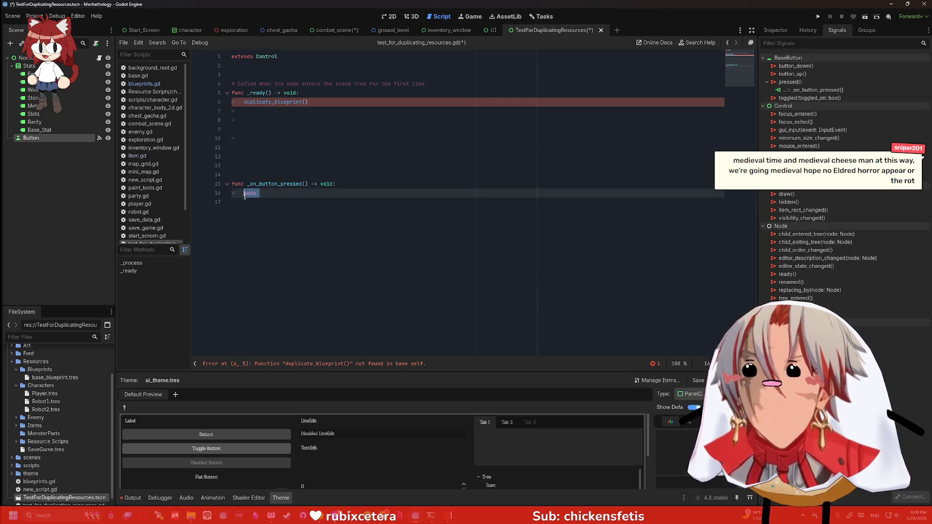
pyautogui.write('duplicate')
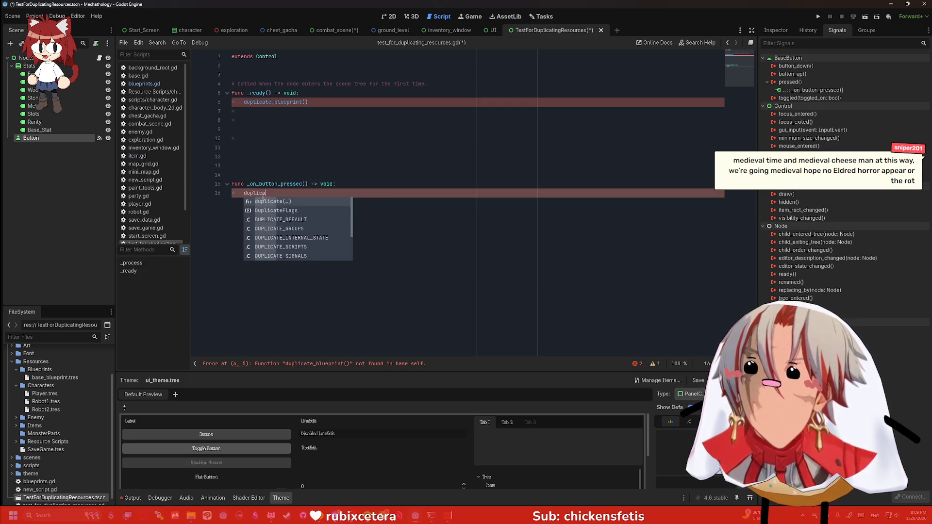
pyautogui.write('_bluepr')
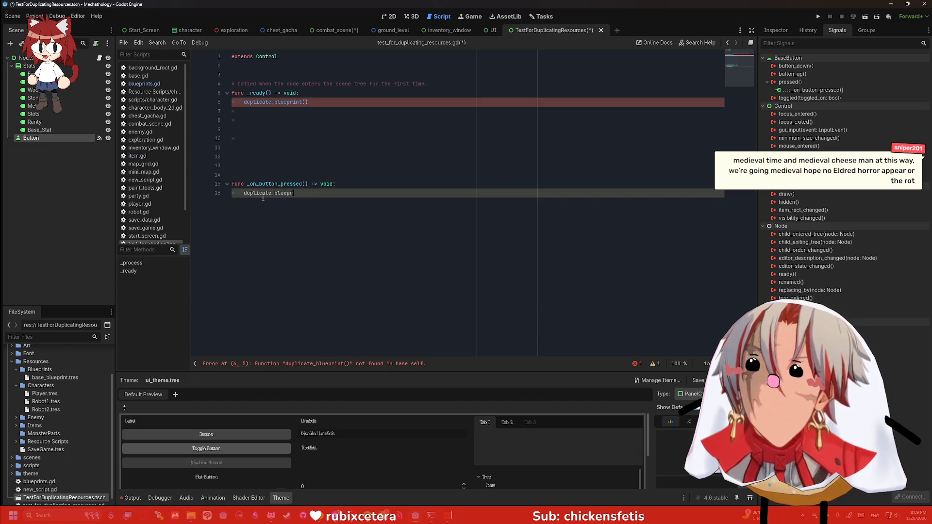
pyautogui.write('int')
pyautogui.moveTo(331, 192); pyautogui.dragTo(214, 183)
pyautogui.hotkey('ctrl', 'c')
pyautogui.press('BackSpace')
pyautogui.moveTo(244, 138); pyautogui.dragTo(220, 123)
pyautogui.hotkey('ctrl', 'v')
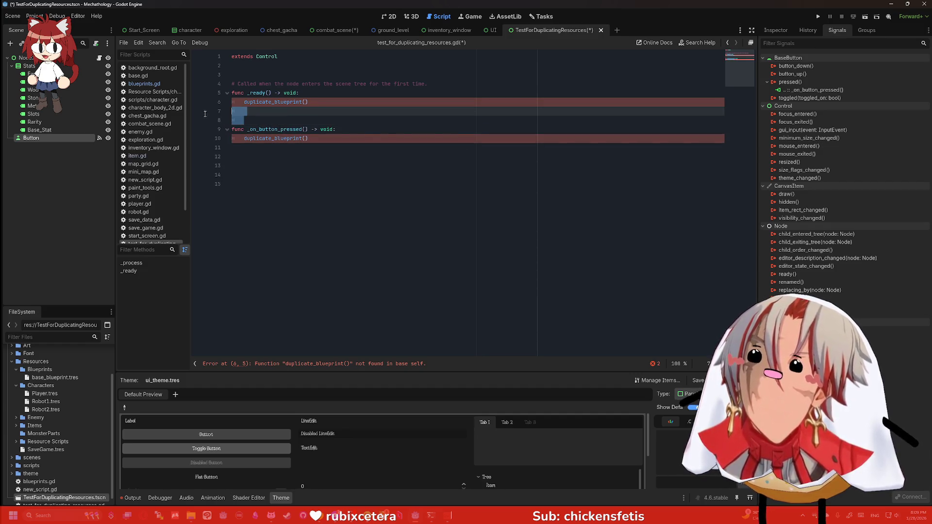
# Step: Delete the default template comment above _ready, leaving a blank line 3
pyautogui.click(246, 93)
pyautogui.moveTo(428, 83); pyautogui.dragTo(237, 80)
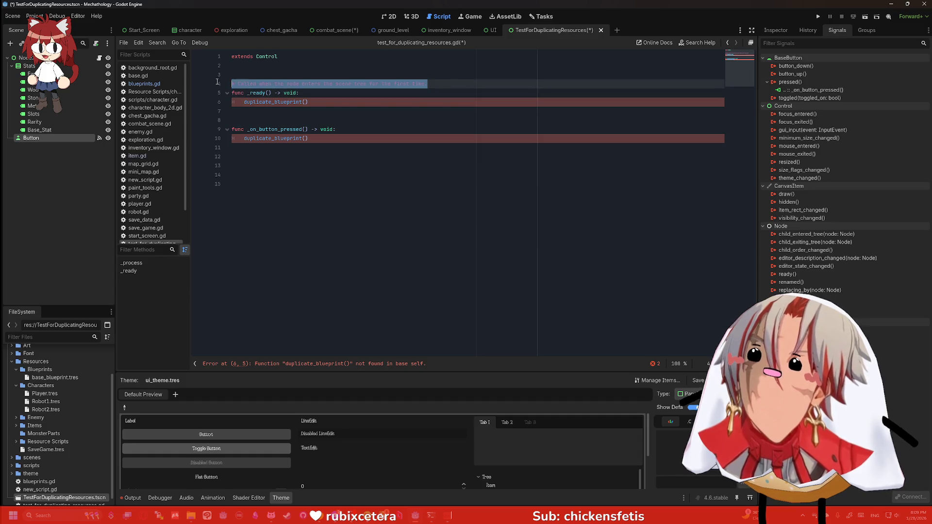
pyautogui.press('BackSpace')
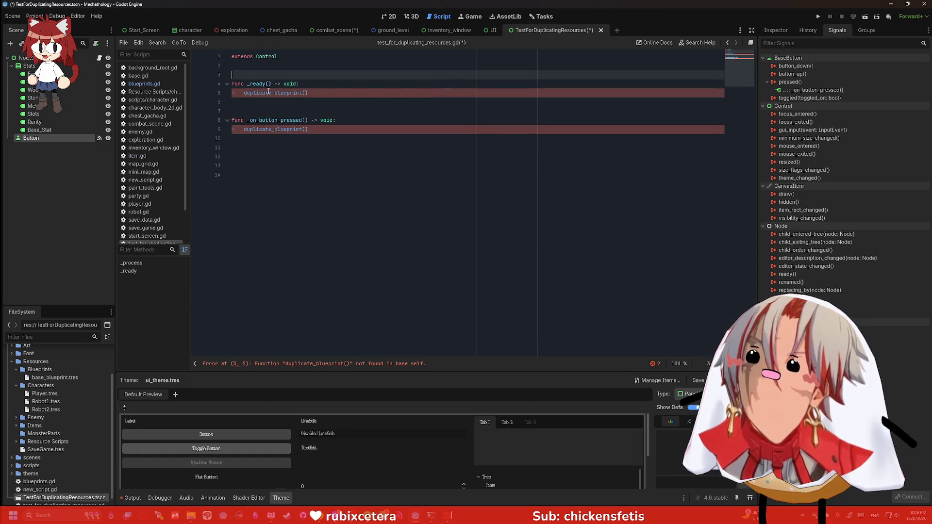
pyautogui.press('Return')
pyautogui.click(257, 76)
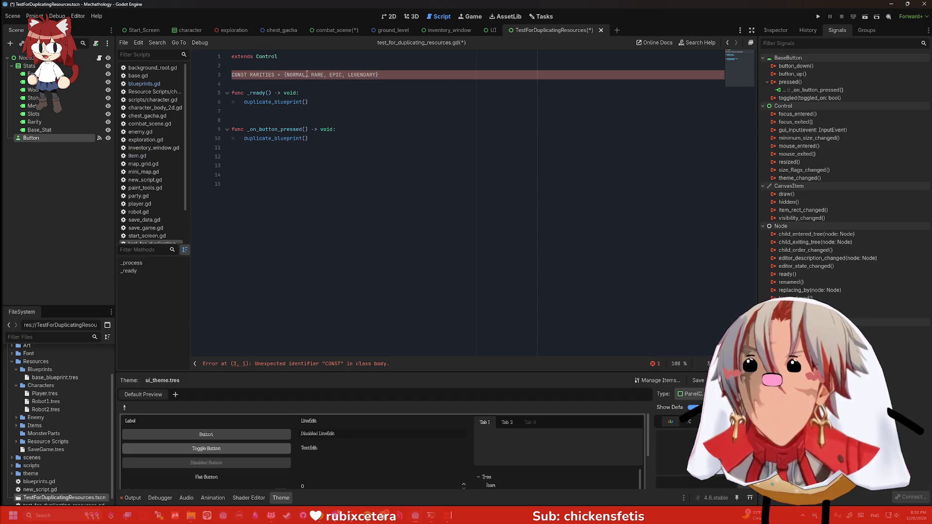
# Step: Select the RARITIES const line, then open item.gd and exploration.gd for reference
pyautogui.tripleClick(364, 78)
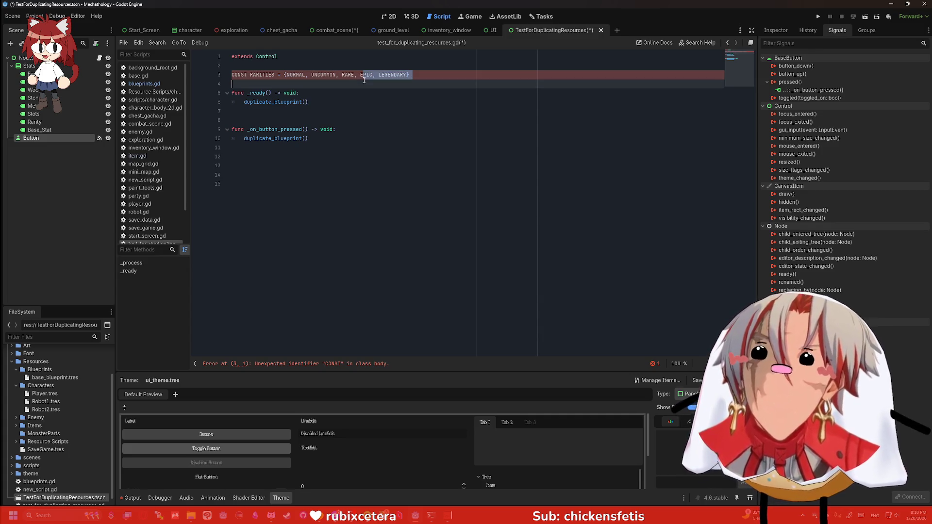
pyautogui.click(248, 75)
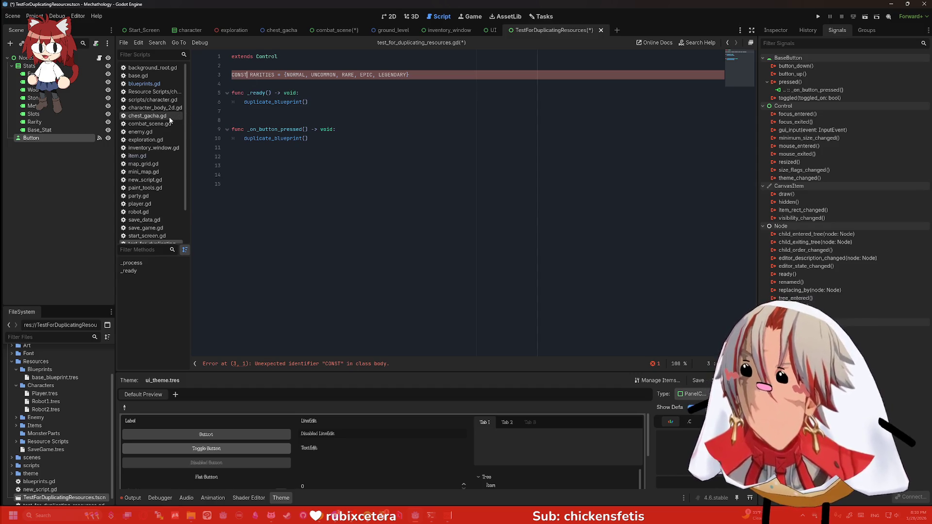
pyautogui.click(155, 156)
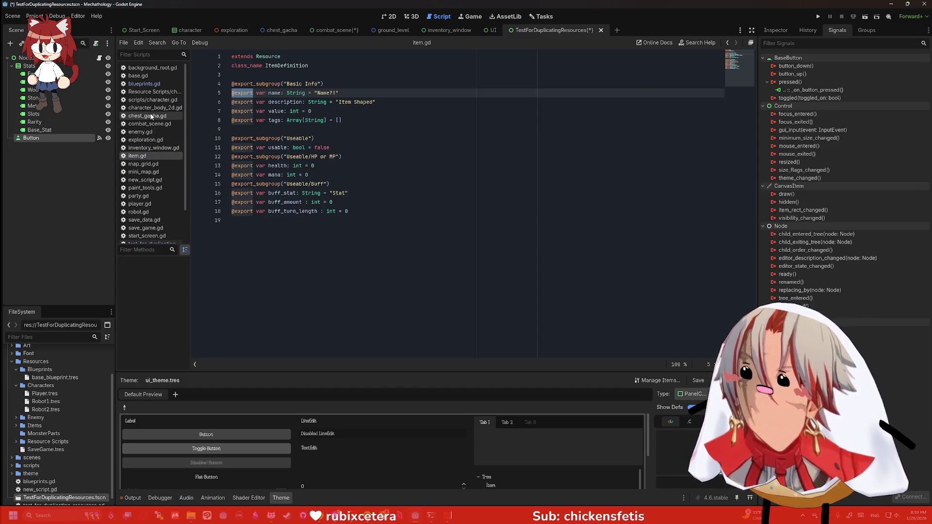
pyautogui.click(146, 140)
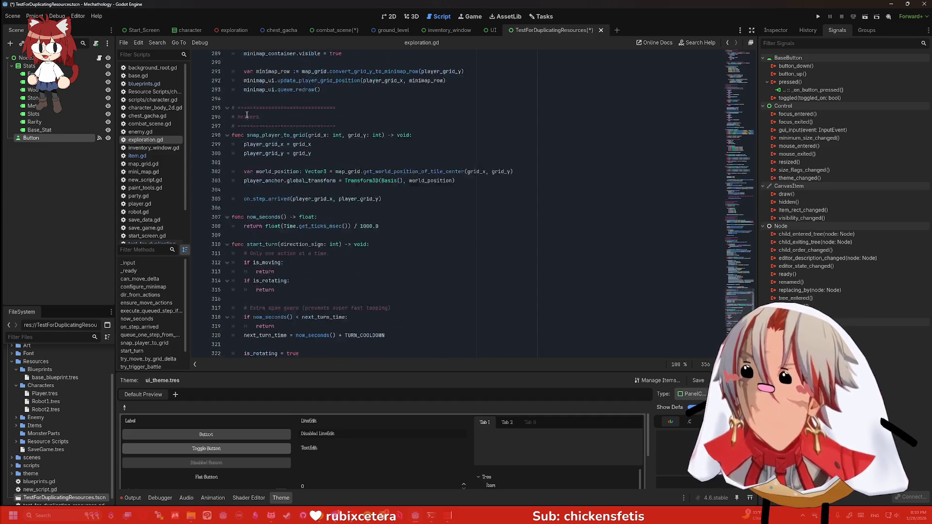
# Step: Search all project scripts for 'const' and browse matches in task.gd, settings.gd and board.gd
pyautogui.hotkey('ctrl', 'shift', 'f')
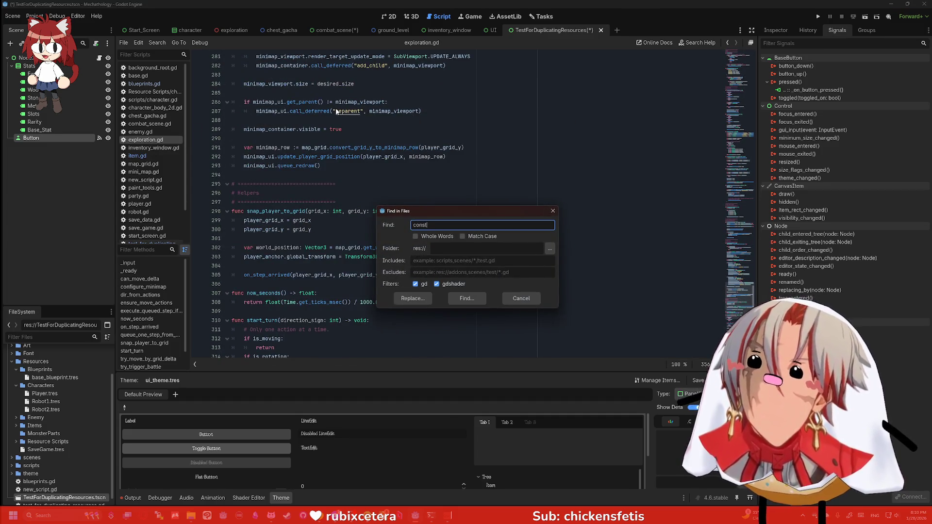
pyautogui.press('Return')
pyautogui.click(219, 448)
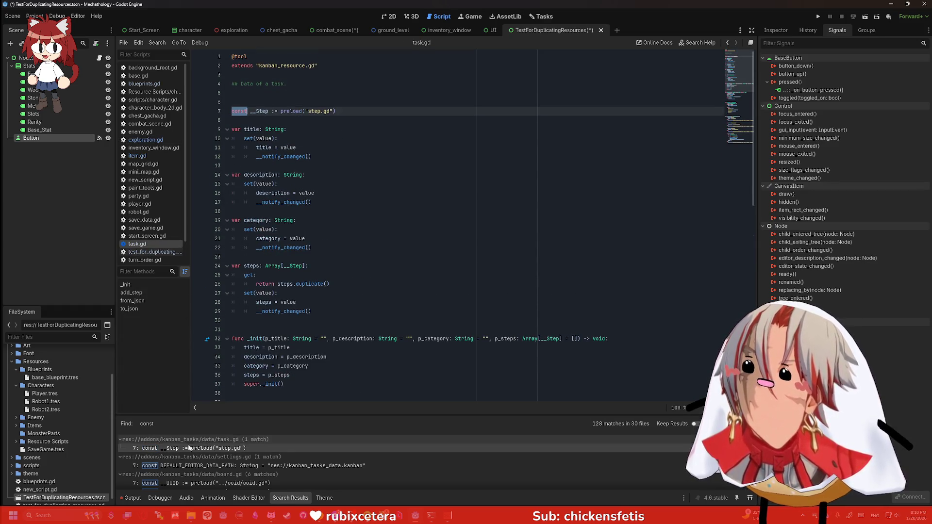
pyautogui.click(219, 465)
pyautogui.scroll(-1, 219, 445)
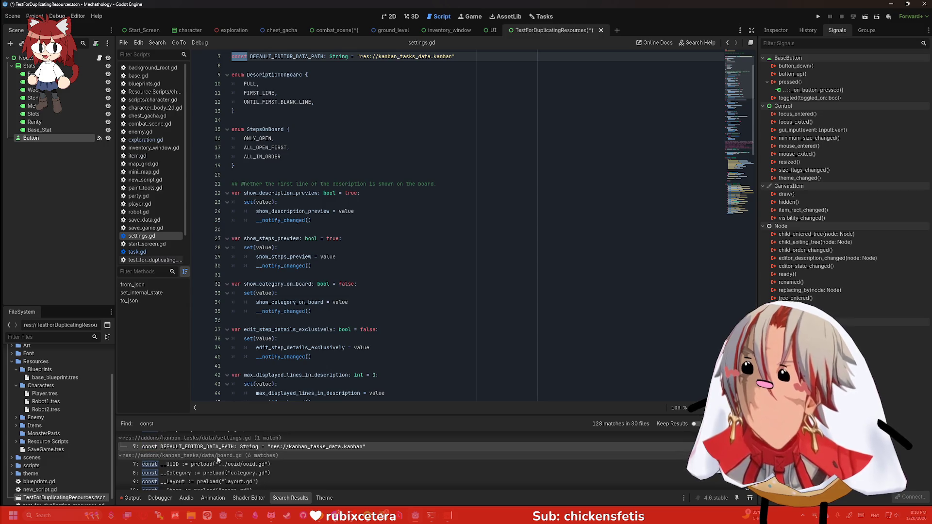
pyautogui.click(211, 465)
pyautogui.scroll(-2, 219, 468)
pyautogui.scroll(-3, 218, 469)
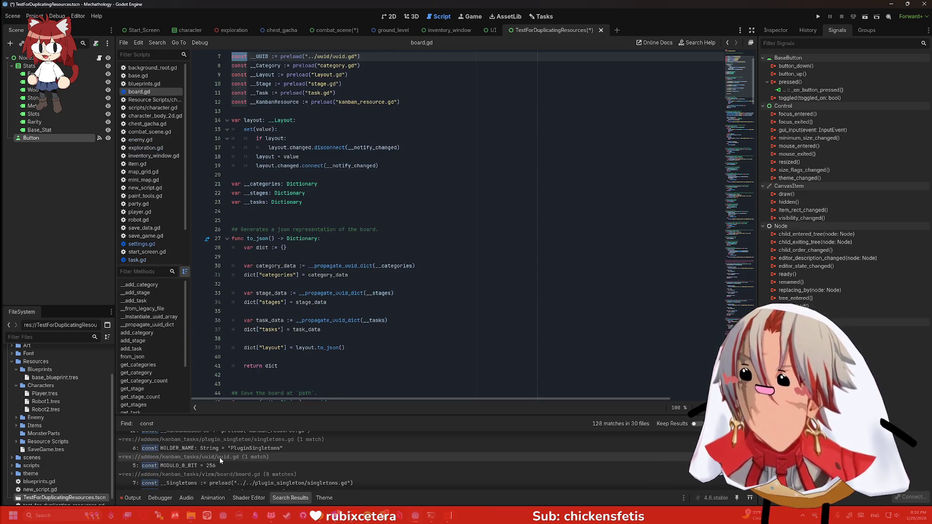
pyautogui.click(221, 461)
pyautogui.scroll(-5, 221, 462)
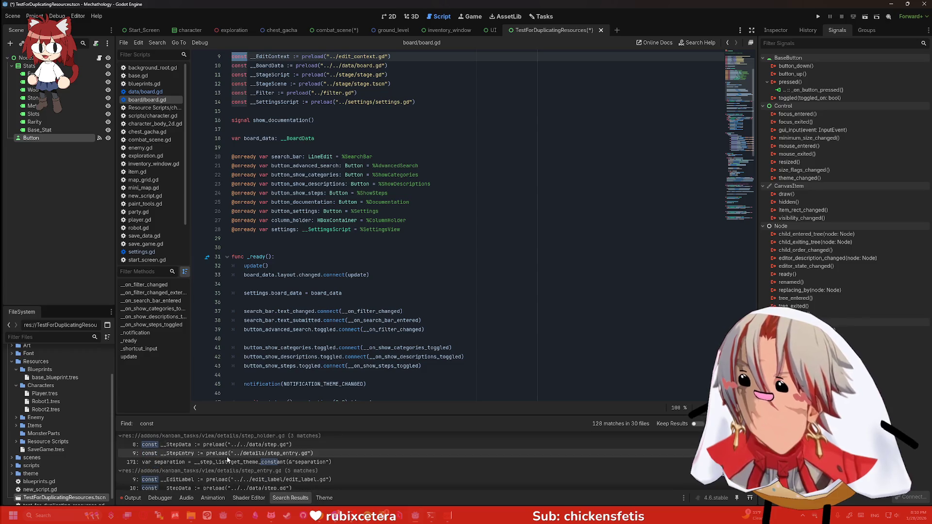
pyautogui.scroll(3, 400, 146)
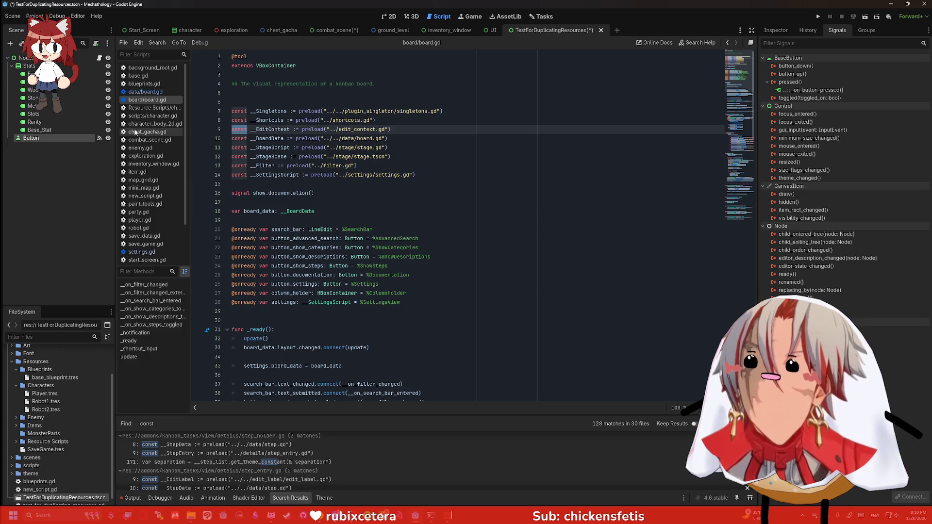
# Step: Change CONST to lowercase const on line 3 of the test script
pyautogui.click(99, 59)
pyautogui.doubleClick(225, 75)
pyautogui.write('const RARITIES = {NORMAL, UNCOMMON, RARE, EPIC, LEGENDARY')
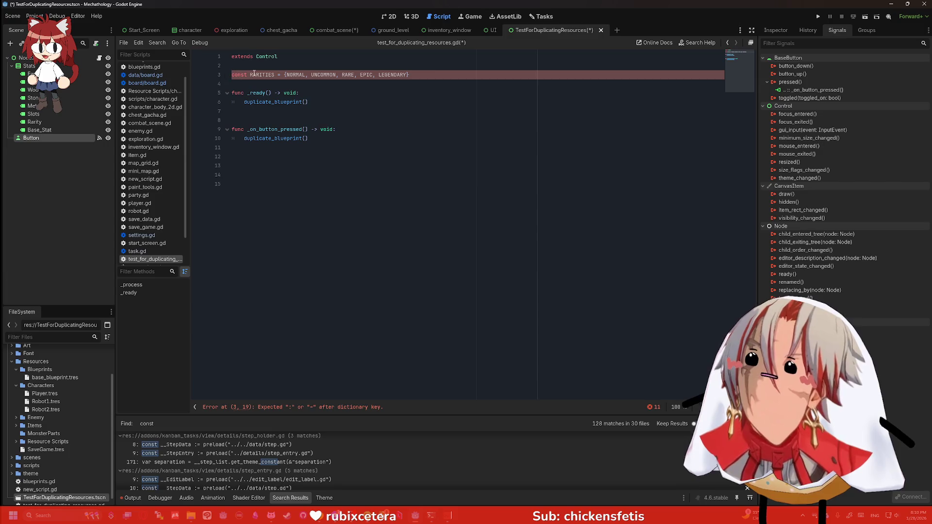
pyautogui.click(279, 82)
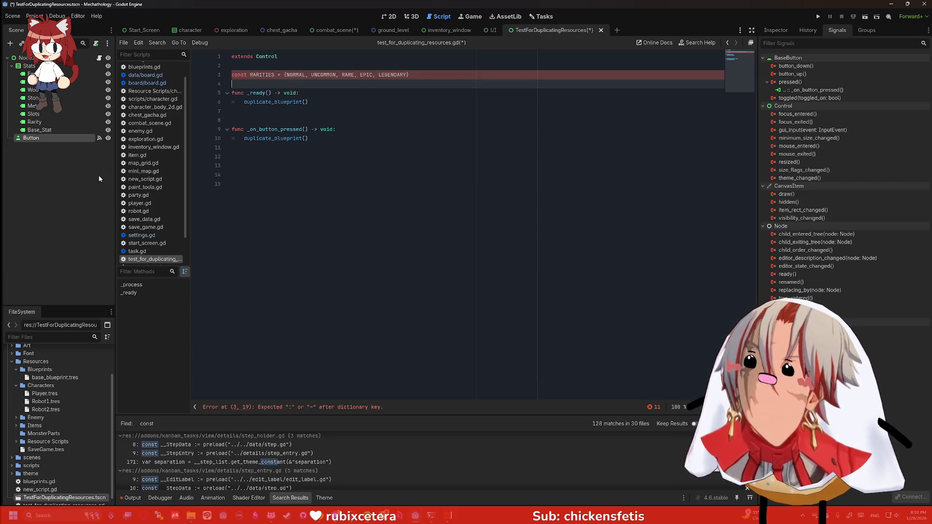
# Step: Browse the const match in step_holder.gd, then switch back to the test script
pyautogui.click(145, 453)
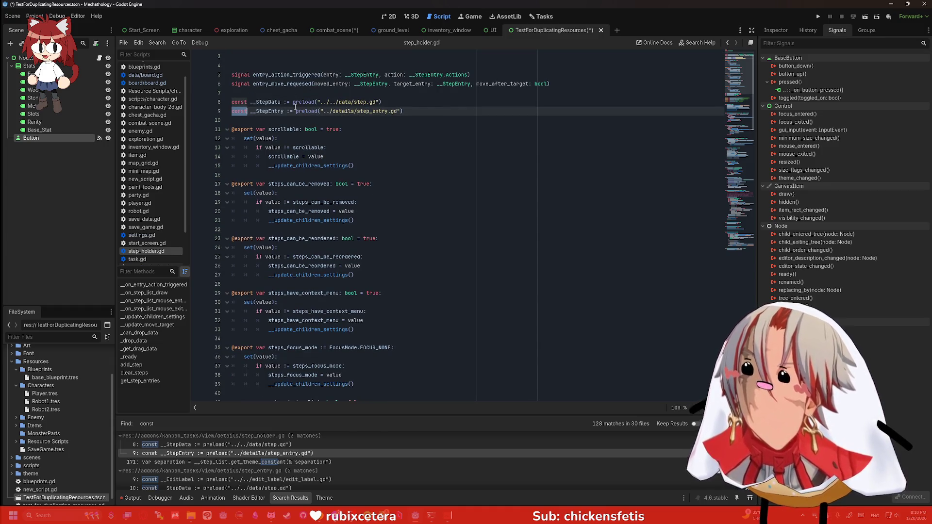
pyautogui.scroll(-3, 290, 449)
pyautogui.scroll(-5, 290, 449)
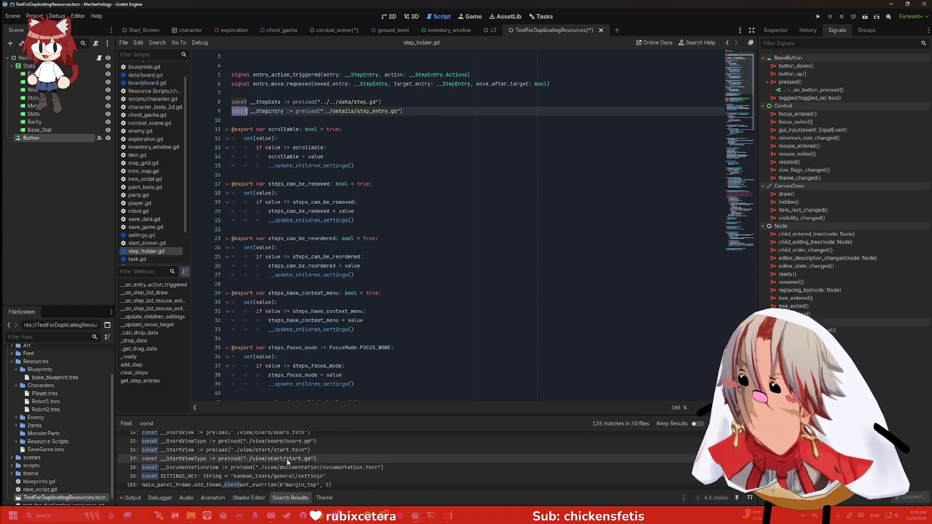
pyautogui.scroll(-6, 248, 461)
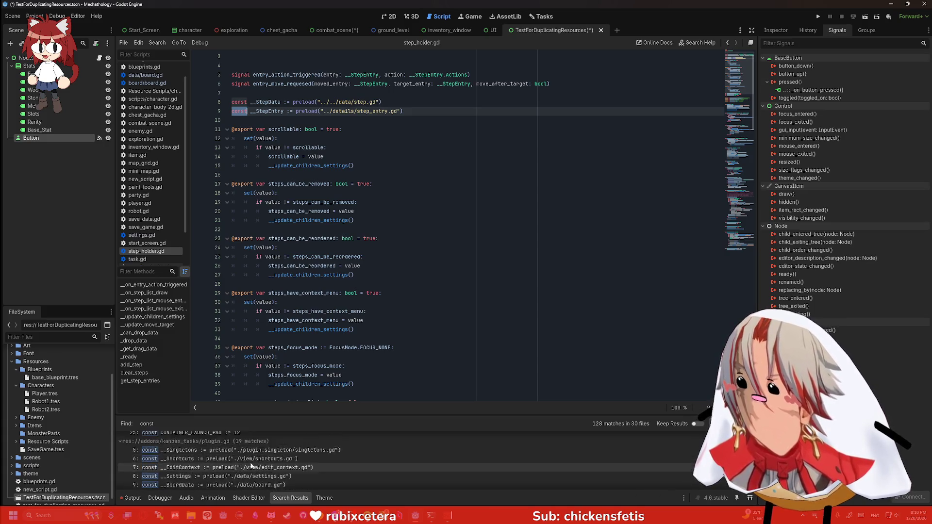
pyautogui.scroll(-8, 260, 459)
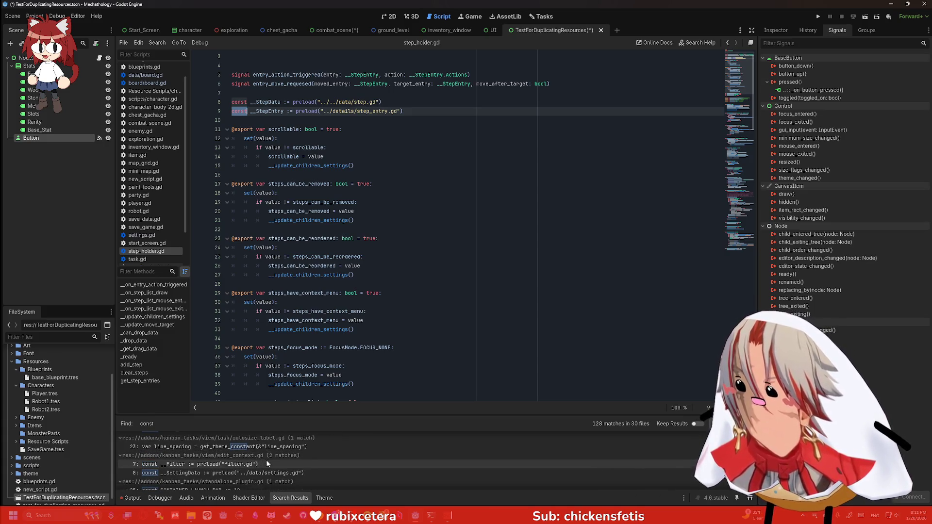
pyautogui.scroll(-10, 269, 464)
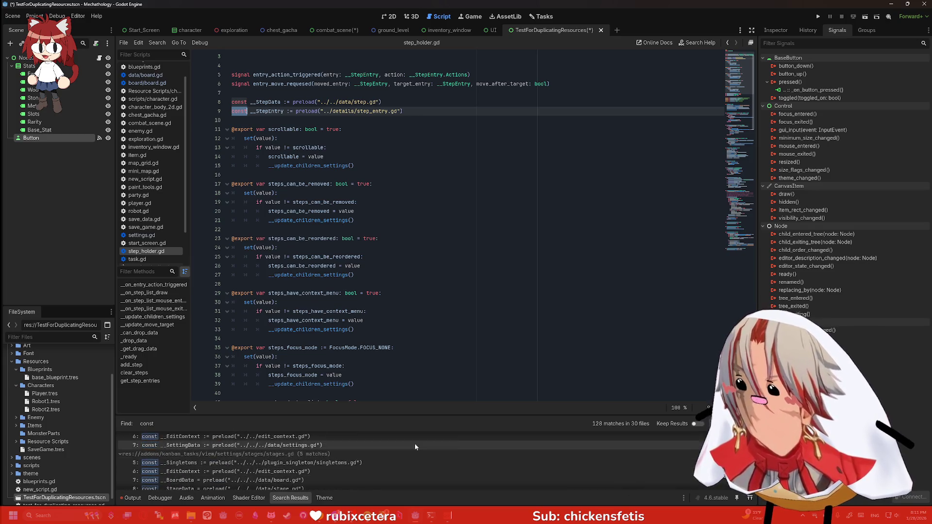
pyautogui.scroll(-6, 242, 461)
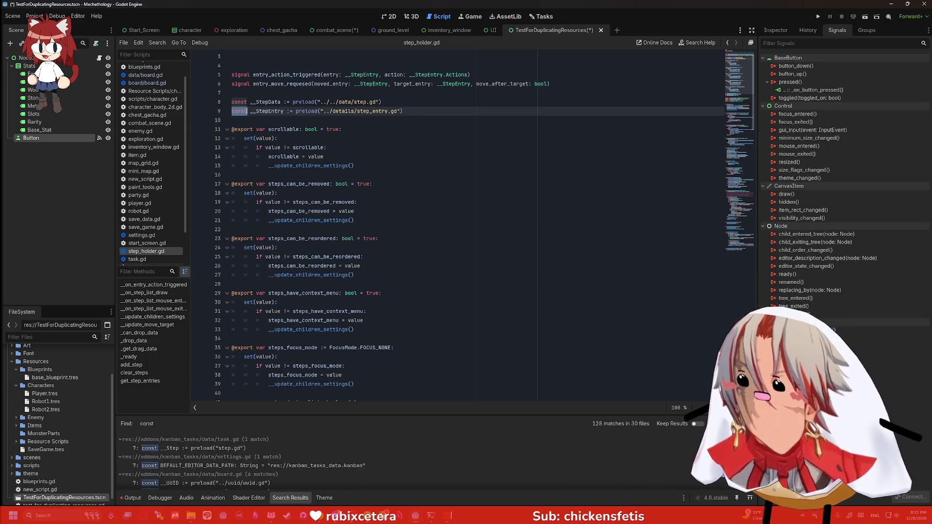
pyautogui.scroll(3, 310, 461)
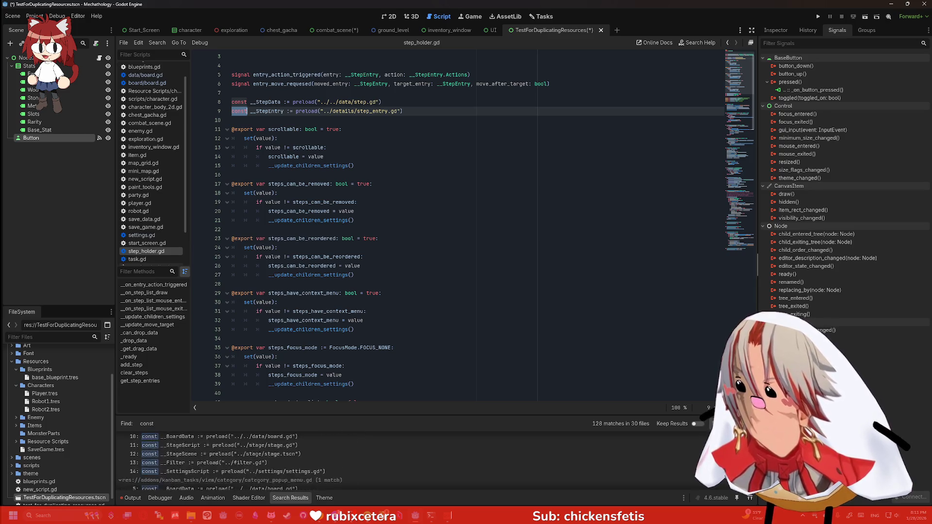
pyautogui.scroll(5, 311, 462)
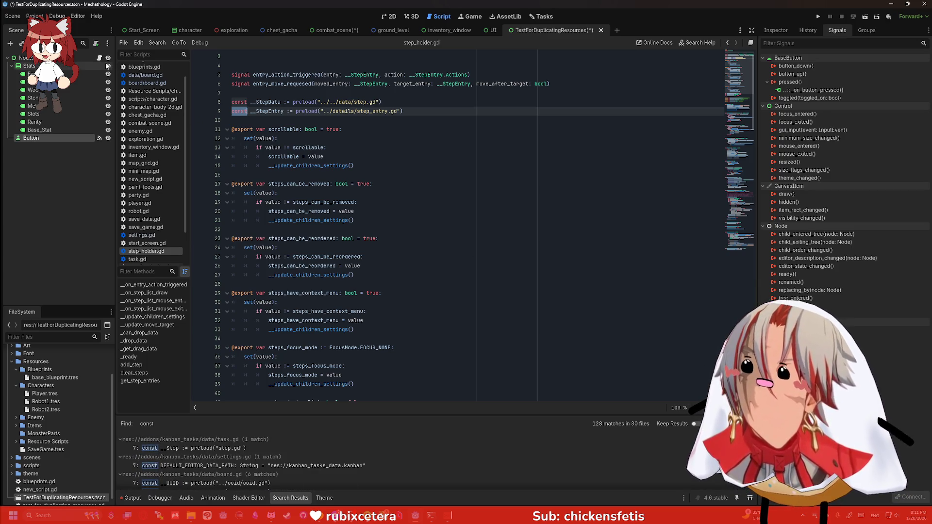
pyautogui.click(151, 265)
# Step: Change the const RARITIES line to var rarities : Array, with square brackets replacing the curly braces
pyautogui.doubleClick(239, 75)
pyautogui.write('v')
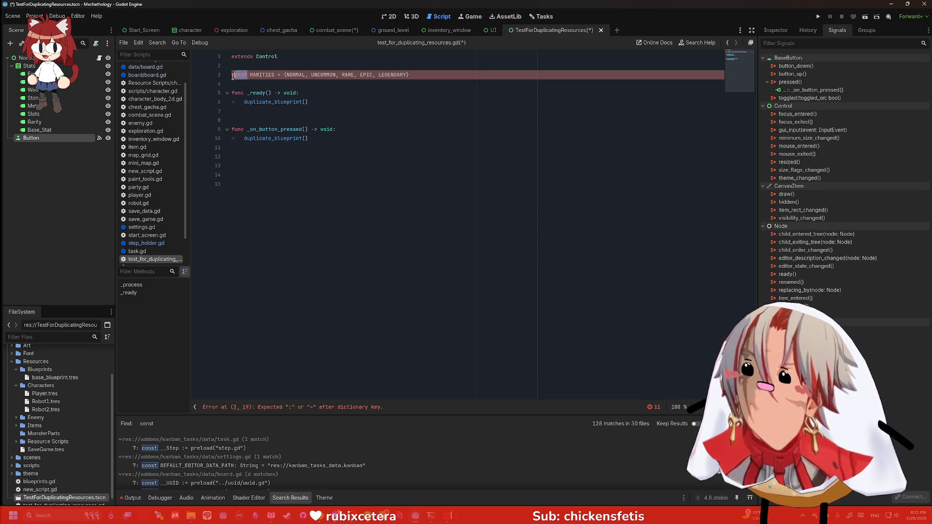
pyautogui.write('ar')
pyautogui.hotkey('ctrl', 'shift', 'Right')
pyautogui.write('rarities : ')
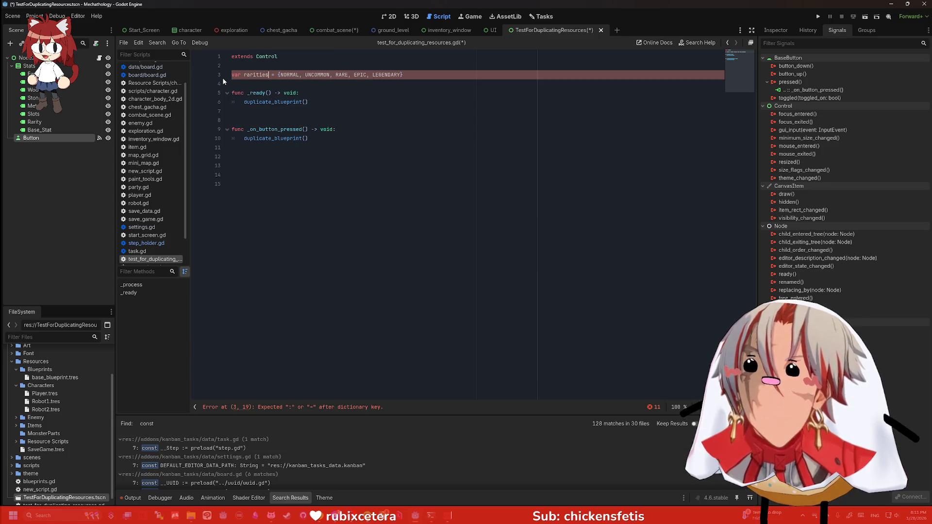
pyautogui.write('String')
pyautogui.press('BackSpace')
pyautogui.press('BackSpace')
pyautogui.press('BackSpace')
pyautogui.write('Array')
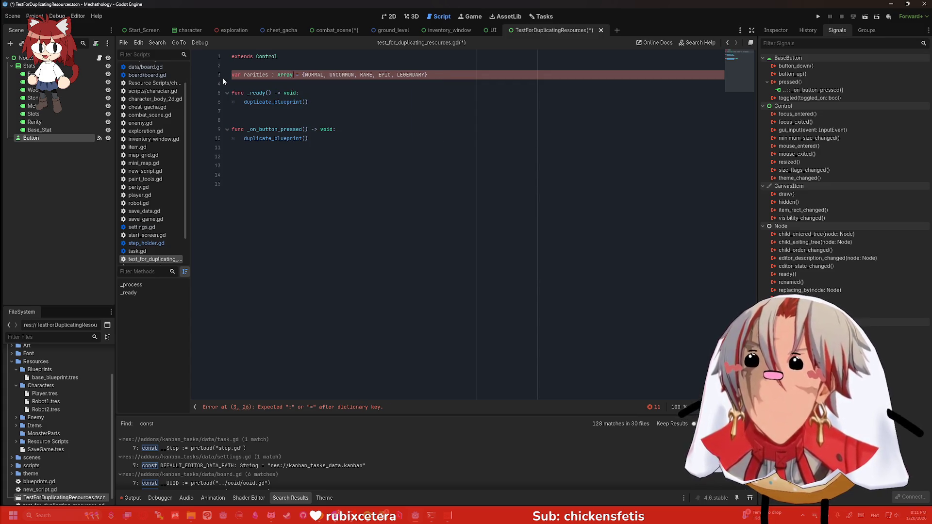
pyautogui.click(305, 75)
pyautogui.press('BackSpace')
pyautogui.write('[')
pyautogui.click(455, 72)
pyautogui.press('BackSpace')
pyautogui.write(']')
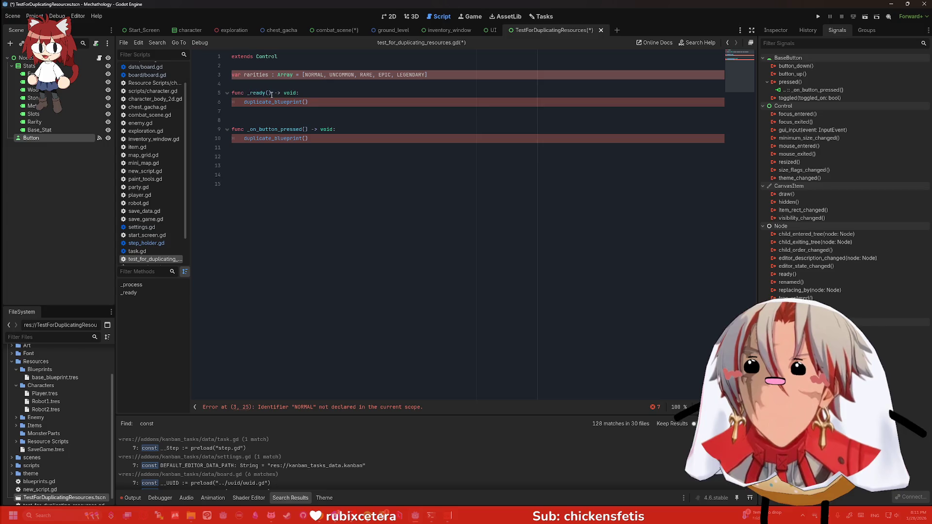
# Step: Add a duplicate_blueprint() function containing pass after the button handler
pyautogui.moveTo(308, 138); pyautogui.dragTo(244, 138)
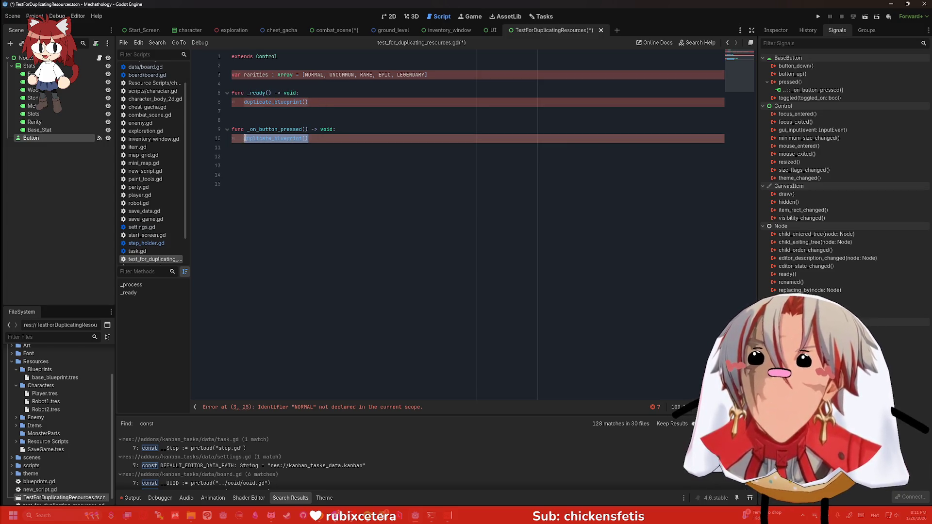
pyautogui.click(357, 156)
pyautogui.press('Return')
pyautogui.write('func duplicate_blueprint():')
pyautogui.press('Return')
pyautogui.write('pass')
# Step: Replace NORMAL and UNCOMMON with quoted lowercase "normal" and "uncommon" in the rarities list
pyautogui.click(265, 84)
pyautogui.click(266, 74)
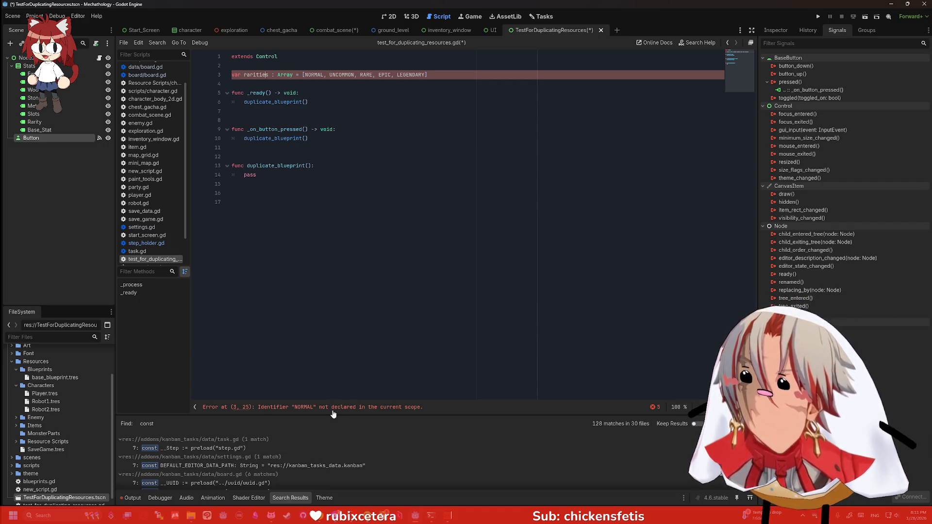
pyautogui.doubleClick(319, 75)
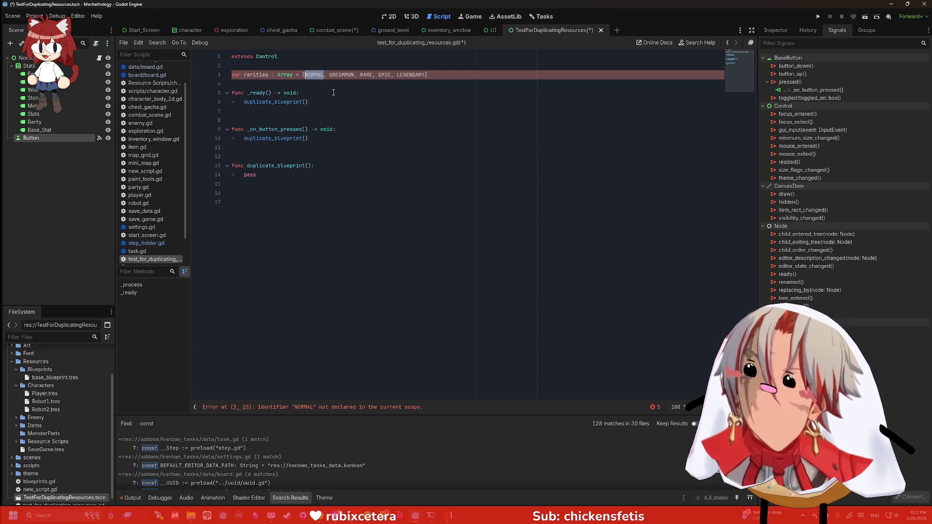
pyautogui.write('no')
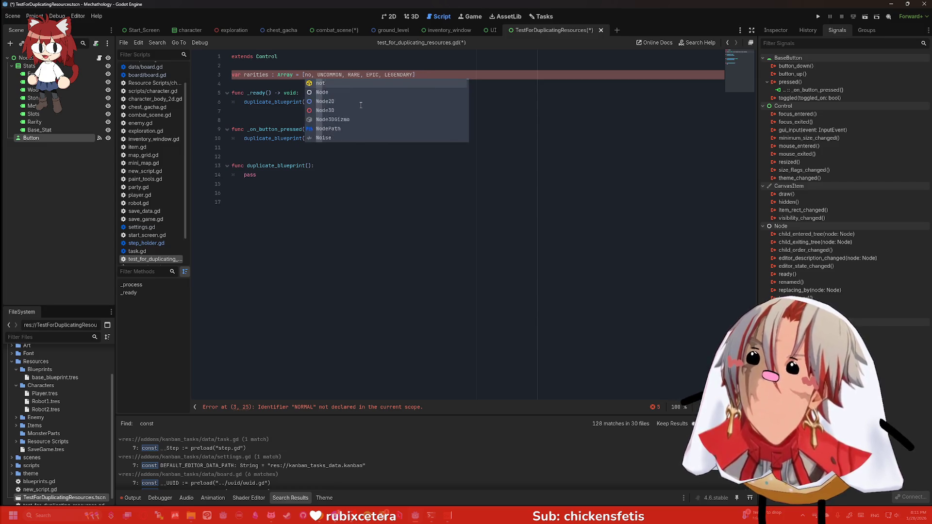
pyautogui.press('BackSpace')
pyautogui.press('BackSpace')
pyautogui.write('"normal"')
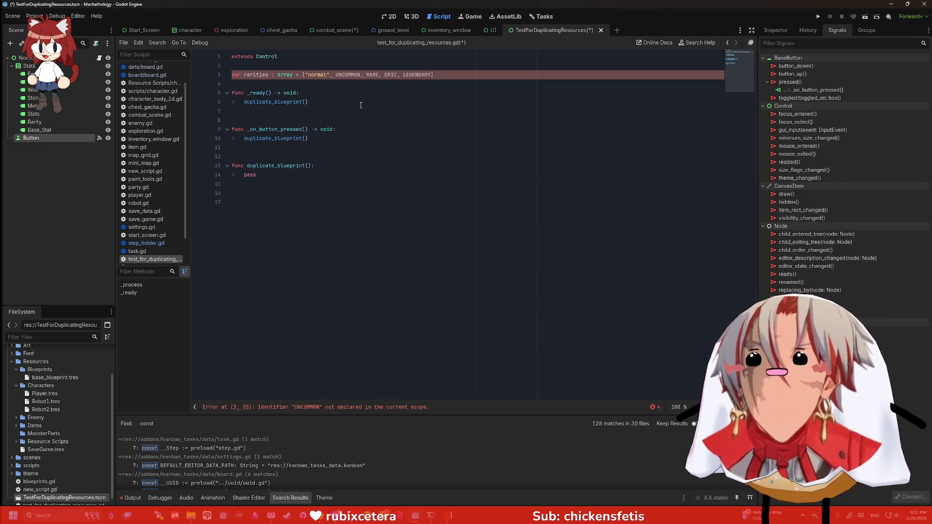
pyautogui.moveTo(360, 75); pyautogui.dragTo(348, 74)
pyautogui.write('" unc')
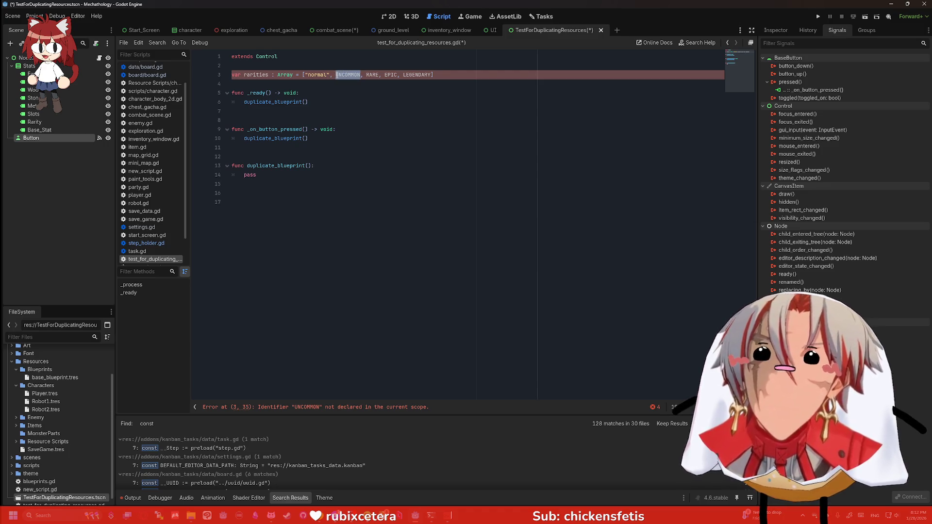
pyautogui.press('BackSpace')
pyautogui.press('BackSpace')
pyautogui.press('BackSpace')
pyautogui.write('uncommon')
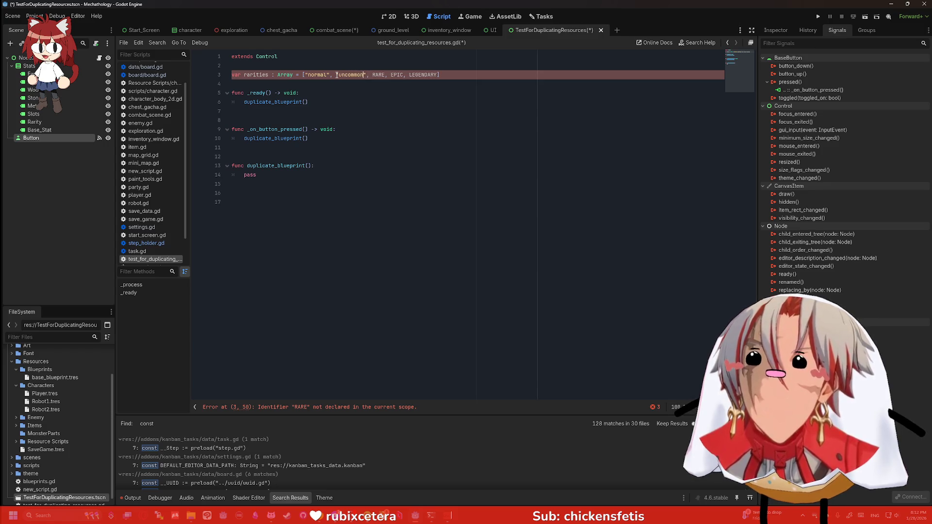
# Step: Rewrite the remaining entries as quoted "rare", "epic" and "legendary"
pyautogui.moveTo(388, 75); pyautogui.dragTo(374, 75)
pyautogui.doubleClick(374, 75)
pyautogui.write('"')
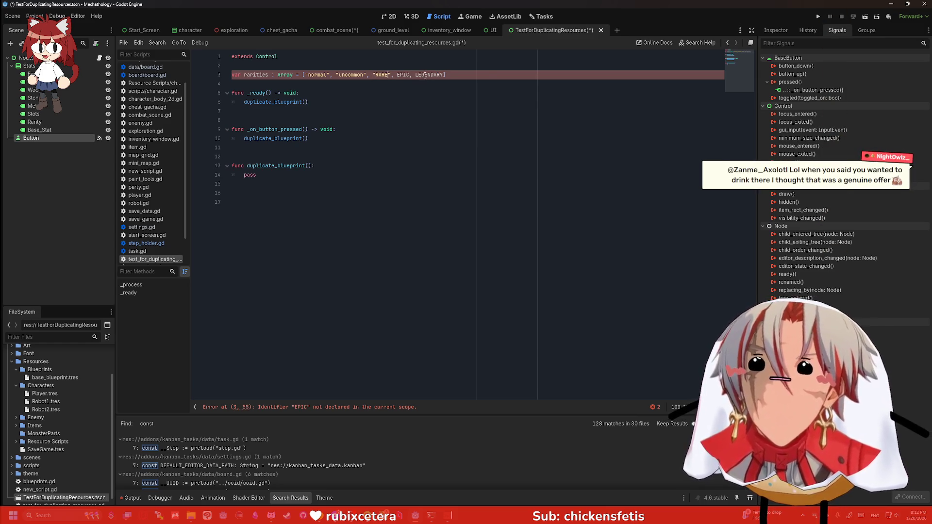
pyautogui.doubleClick(383, 75)
pyautogui.write('e')
pyautogui.doubleClick(403, 75)
pyautogui.write('"ep')
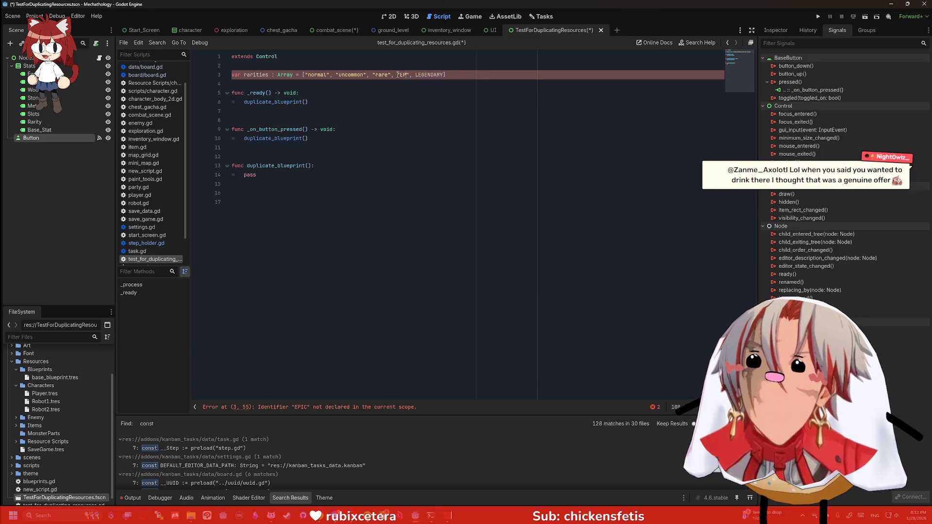
pyautogui.write('ic')
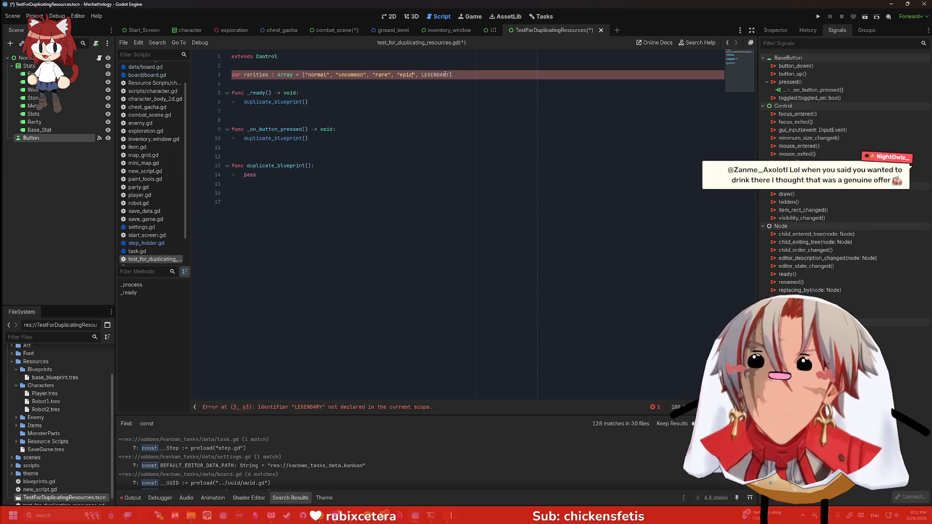
pyautogui.write('", "')
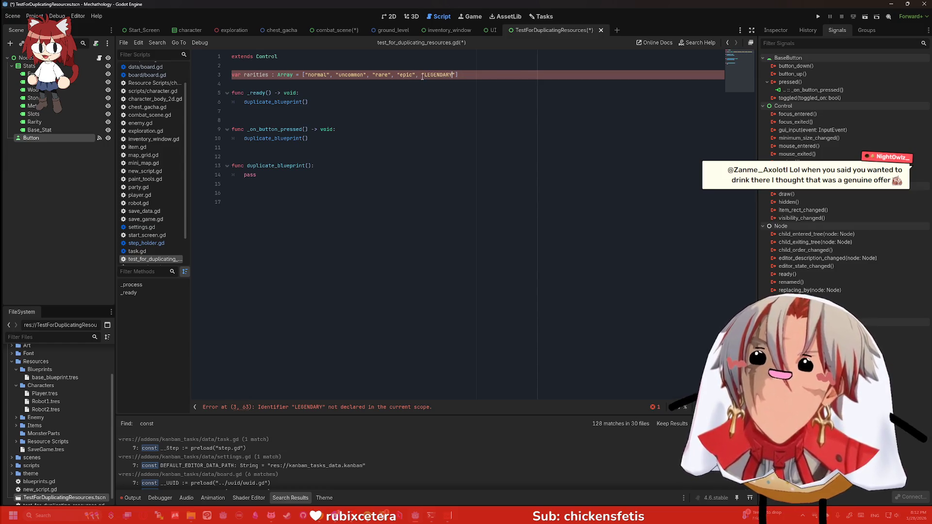
pyautogui.write('LEGE')
pyautogui.press('BackSpace')
pyautogui.press('BackSpace')
pyautogui.press('BackSpace')
pyautogui.write('legen')
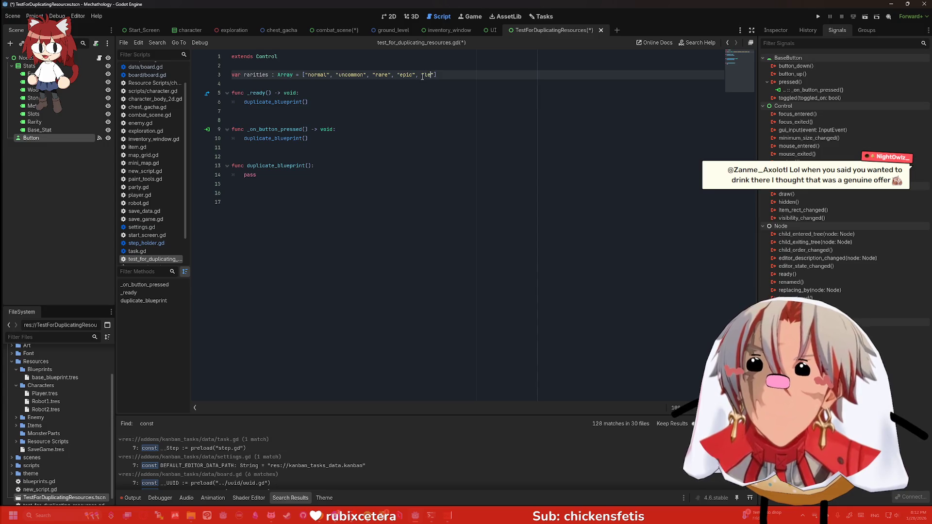
pyautogui.write('dary')
pyautogui.click(400, 103)
pyautogui.press('Down')
pyautogui.press('Down')
pyautogui.press('Down')
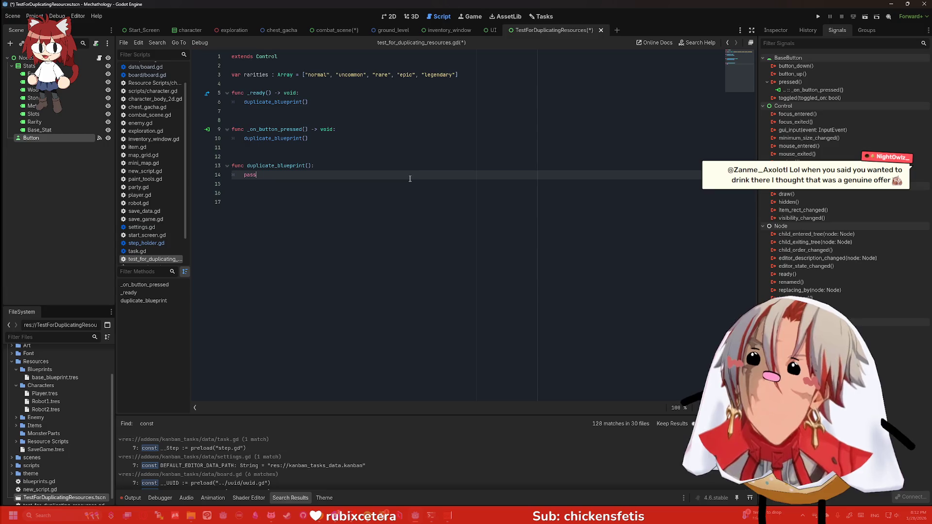
pyautogui.click(496, 81)
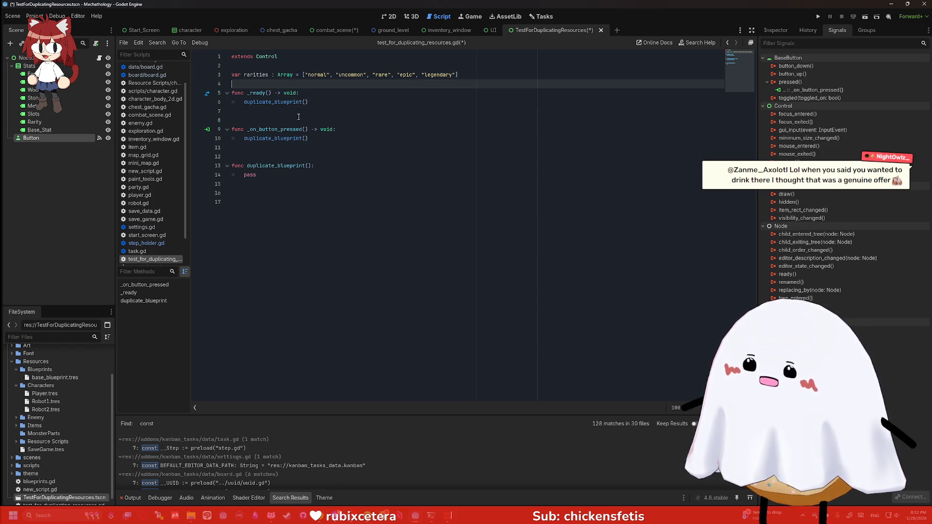
pyautogui.click(299, 174)
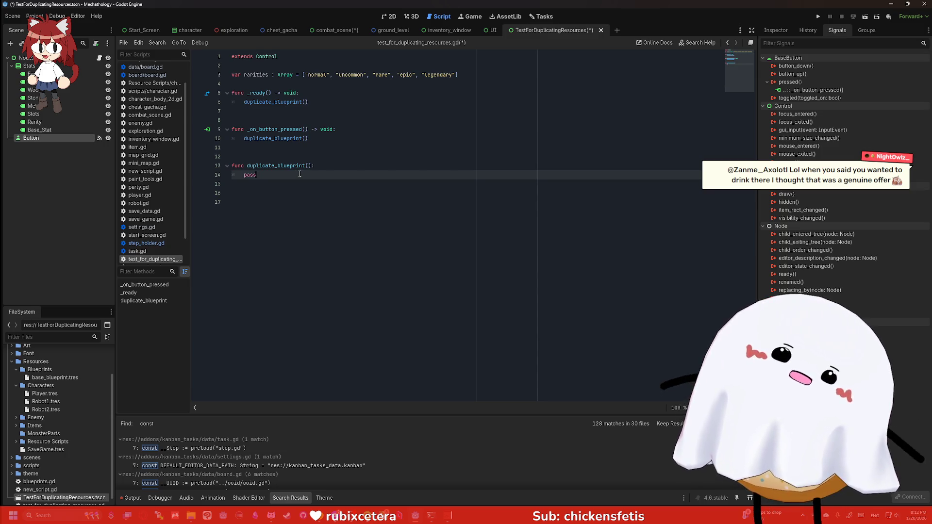
# Step: Replace pass with a BASE_BLUEPRINT preload of base_blueprint.tres, placed under the rarities line
pyautogui.press('BackSpace')
pyautogui.press('BackSpace')
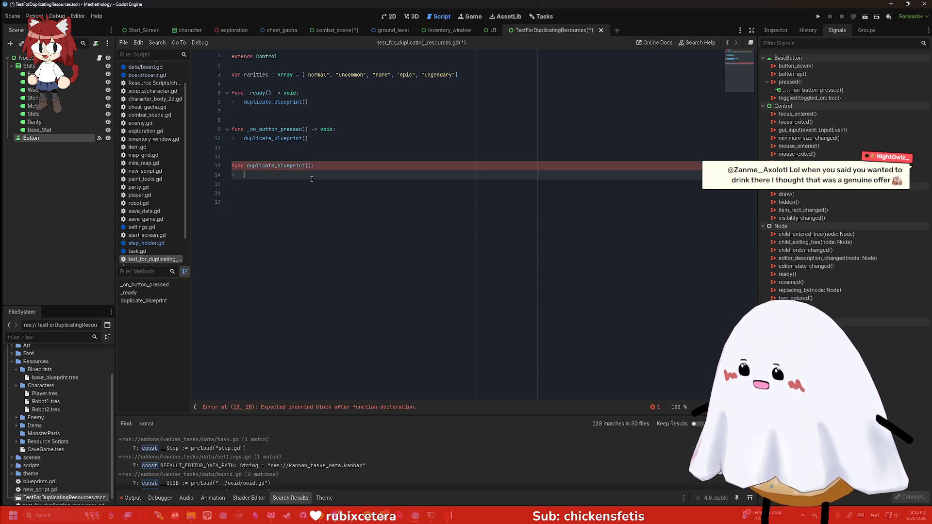
pyautogui.moveTo(59, 378)
pyautogui.mouseDown()
pyautogui.moveTo(339, 248)
pyautogui.moveTo(243, 175)
pyautogui.moveTo(360, 179)
pyautogui.mouseUp()
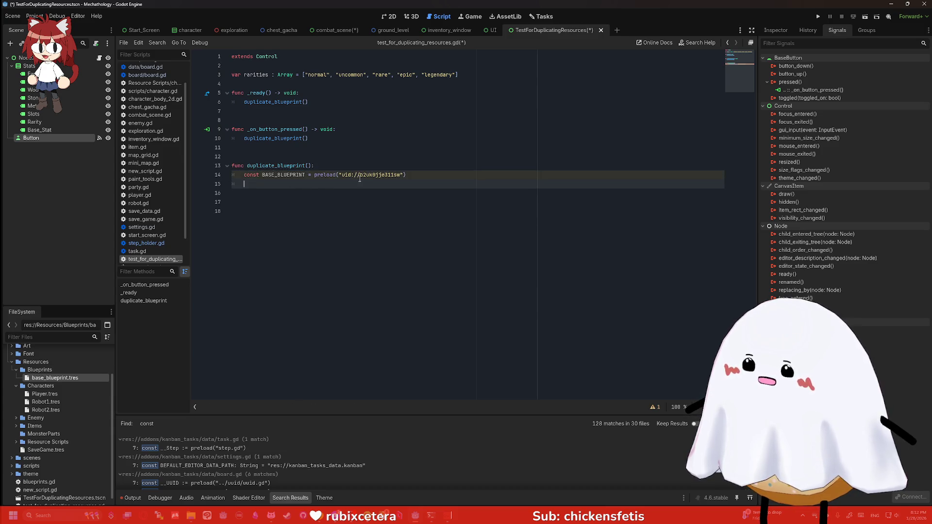
pyautogui.moveTo(417, 175); pyautogui.dragTo(244, 175)
pyautogui.press('BackSpace')
pyautogui.click(240, 81)
pyautogui.write('const BASE_BLUEPRINT = preload("uid://b2uk0jje3l1sw")')
pyautogui.press('Return')
# Step: Write var new_item = BASE_BLUEPRINT.duplicate_deep() in the duplicate_blueprint body
pyautogui.click(285, 186)
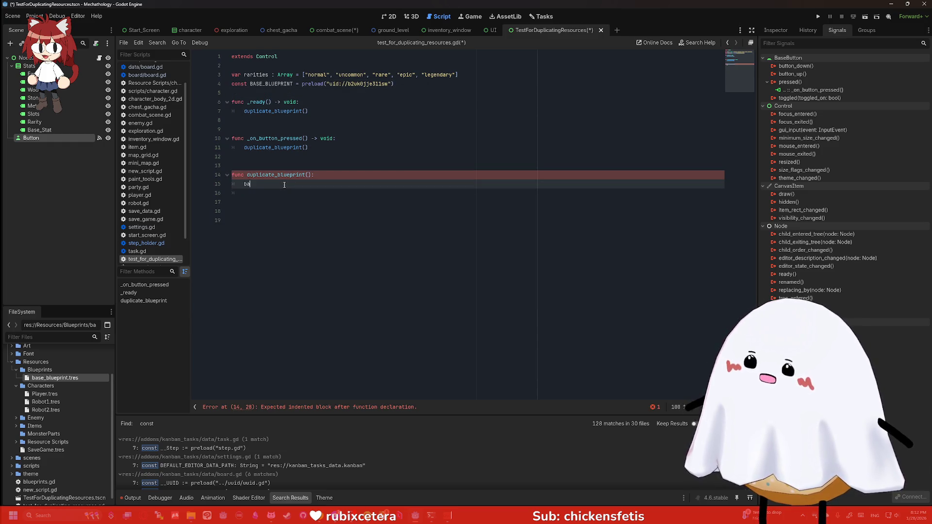
pyautogui.write('se')
pyautogui.press('BackSpace')
pyautogui.press('BackSpace')
pyautogui.press('BackSpace')
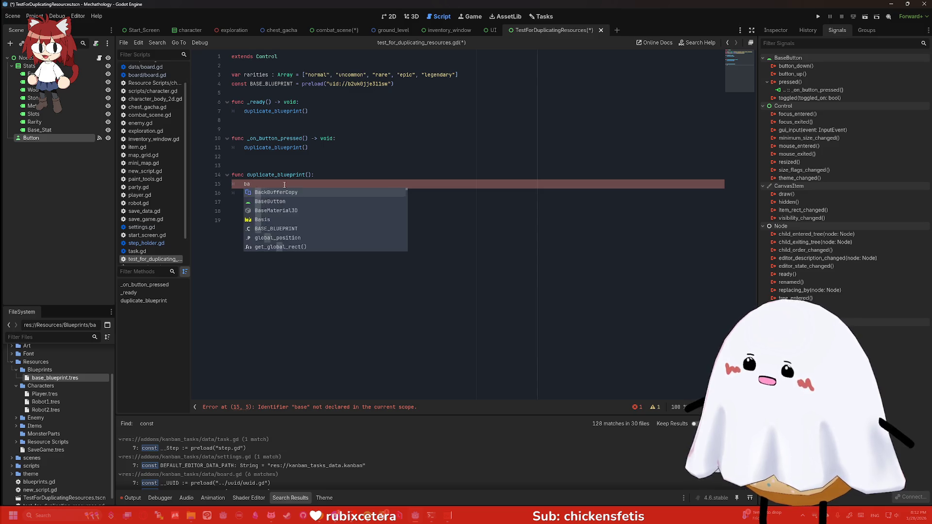
pyautogui.write('BASE')
pyautogui.press('Return')
pyautogui.write('.dupli')
pyautogui.press('Down')
pyautogui.press('Return')
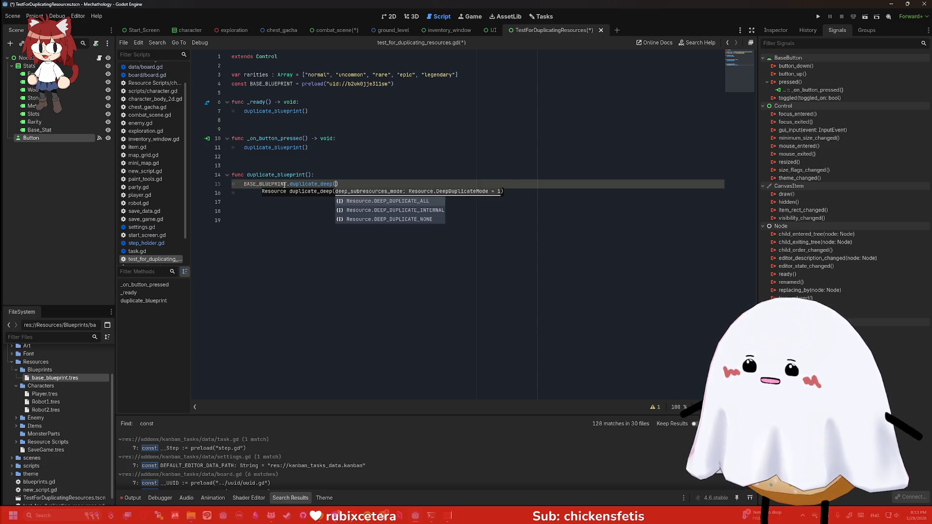
pyautogui.click(243, 183)
pyautogui.write('var new_i')
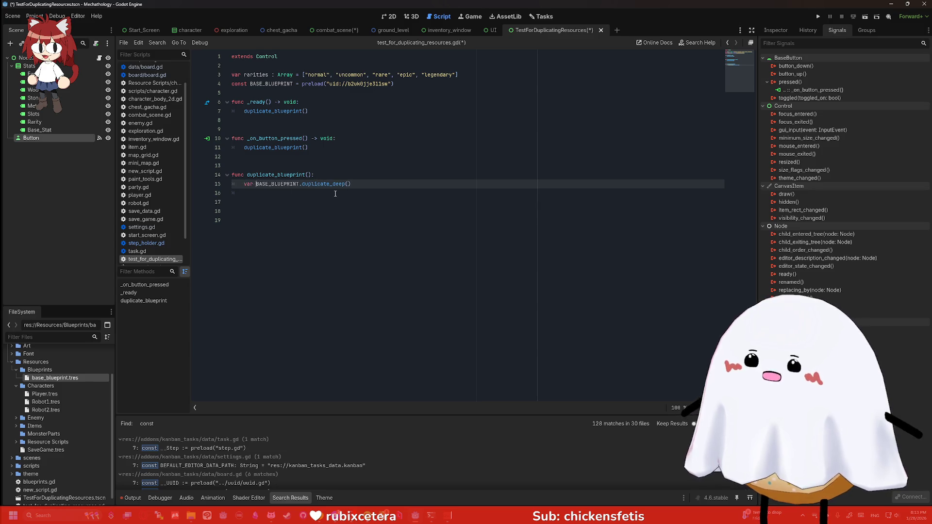
pyautogui.write('tem =')
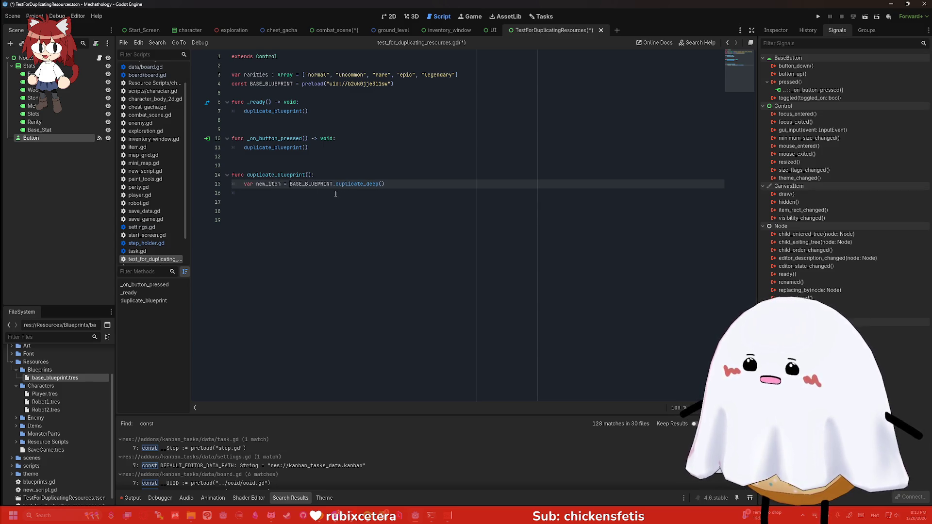
pyautogui.click(400, 183)
pyautogui.press('Return')
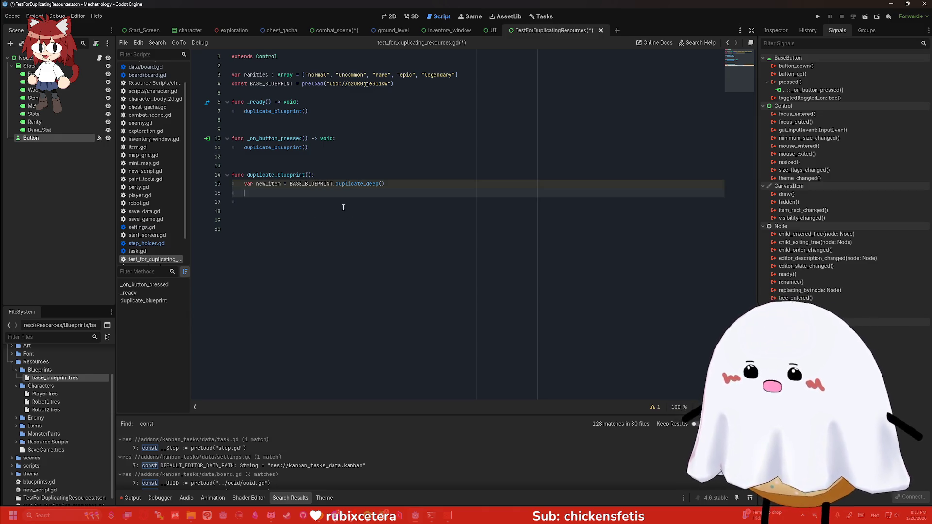
# Step: Add blank lines around the new_item declaration, discarding a half-written new_item.Fa line
pyautogui.click(378, 174)
pyautogui.press('Return')
pyautogui.click(403, 193)
pyautogui.press('Return')
pyautogui.press('Return')
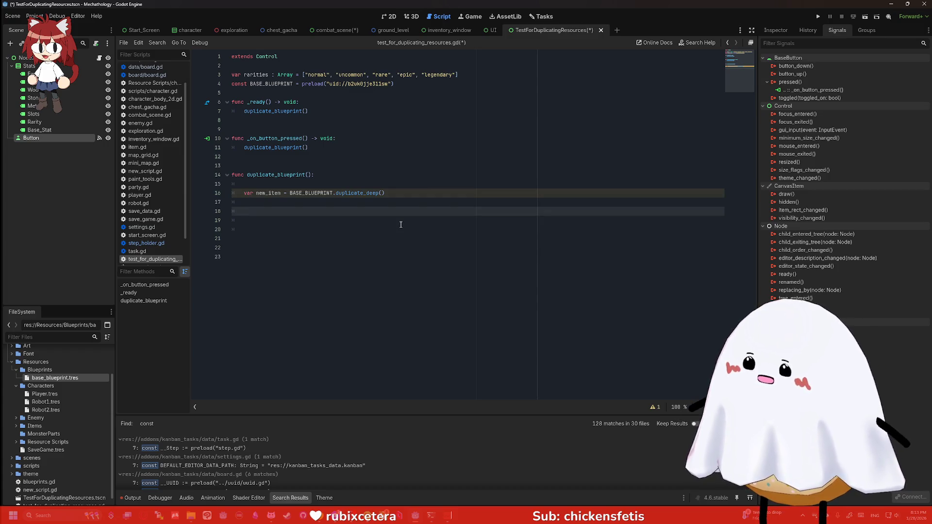
pyautogui.hotkey('ctrl', 'space')
pyautogui.press('Escape')
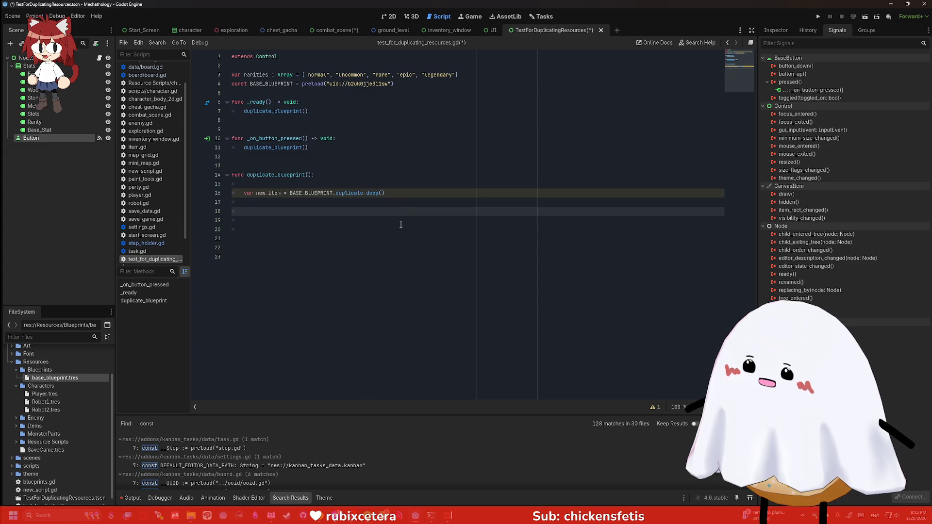
pyautogui.write('_item.')
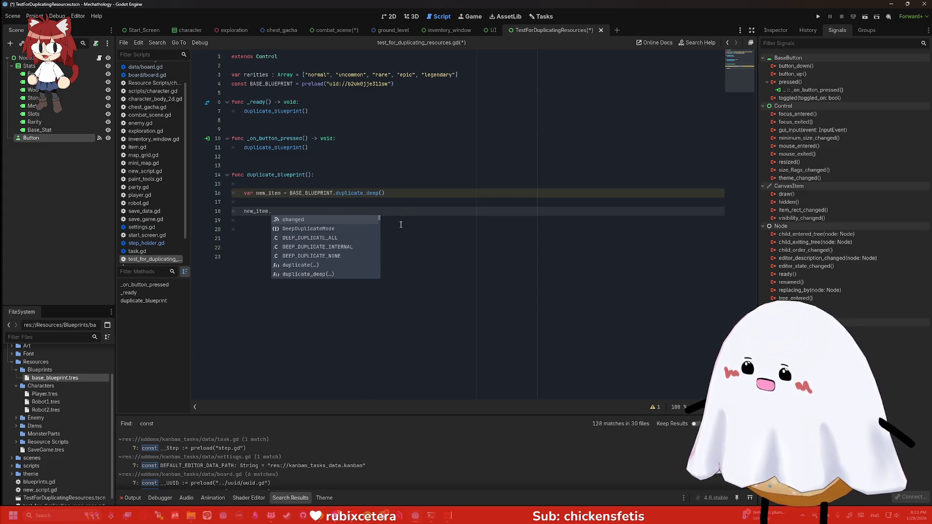
pyautogui.write('Fa')
pyautogui.press('BackSpace')
pyautogui.press('BackSpace')
pyautogui.press('BackSpace')
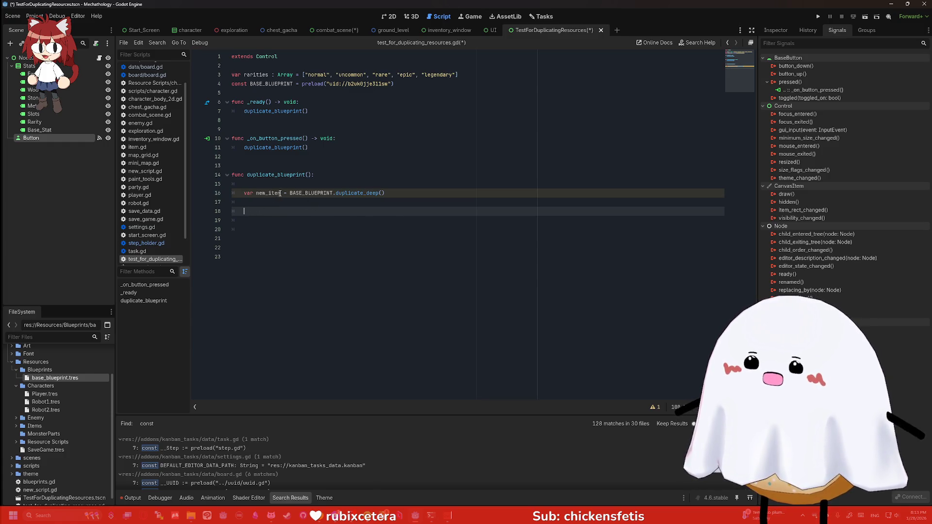
# Step: Give new_item the explicit type Blueprint and open new lines below it
pyautogui.click(284, 194)
pyautogui.write(': Bluepri')
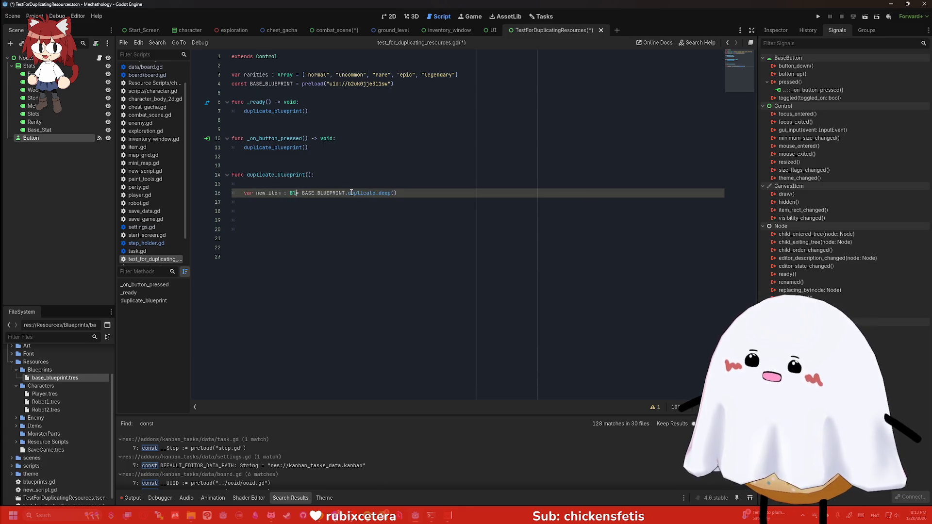
pyautogui.press('Return')
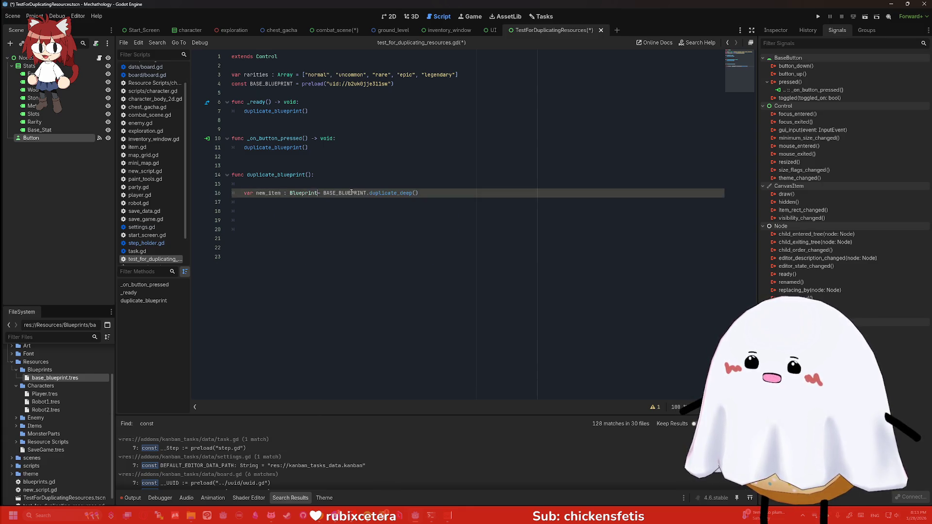
pyautogui.click(455, 196)
pyautogui.press('Return')
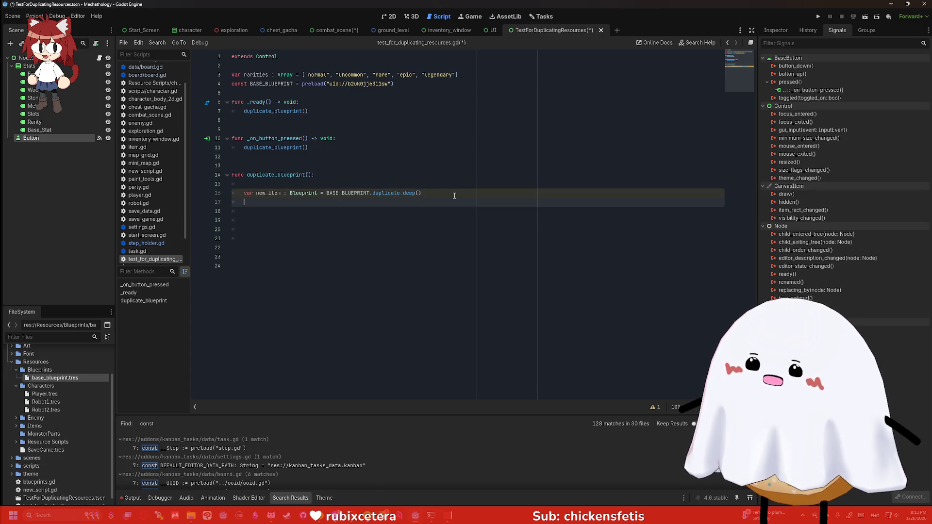
pyautogui.press('Return')
pyautogui.write('pri')
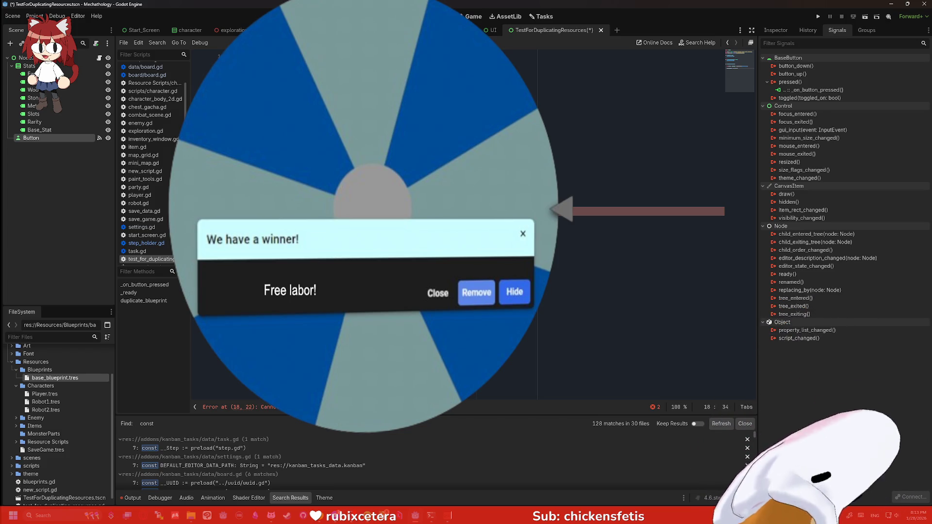
# Step: Write new_item.Fangs = randi_range(0,2) with autocomplete and duplicate that line below
pyautogui.press('Return')
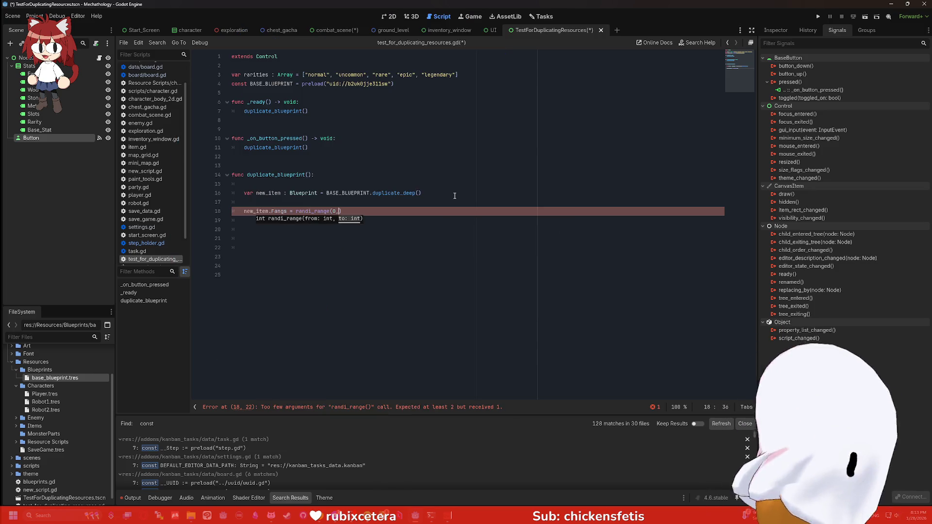
pyautogui.hotkey('shift', 'Home')
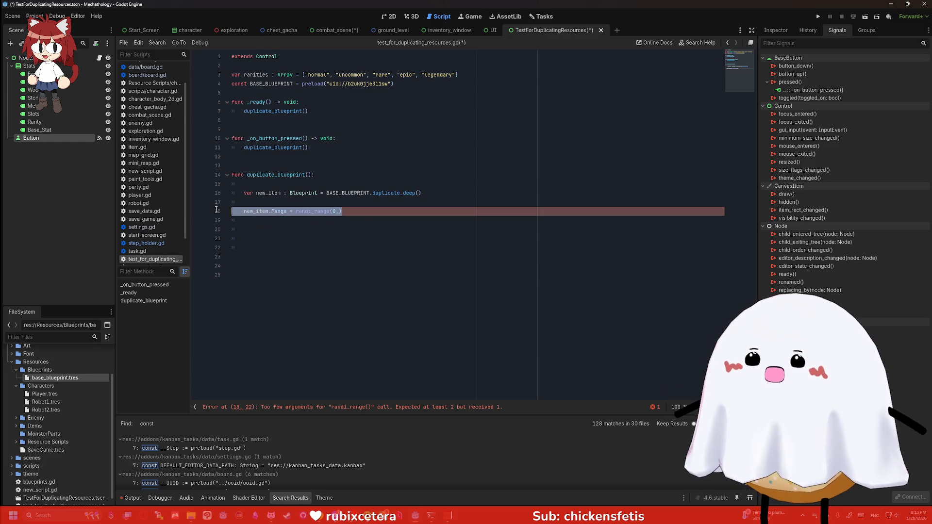
pyautogui.press('BackSpace')
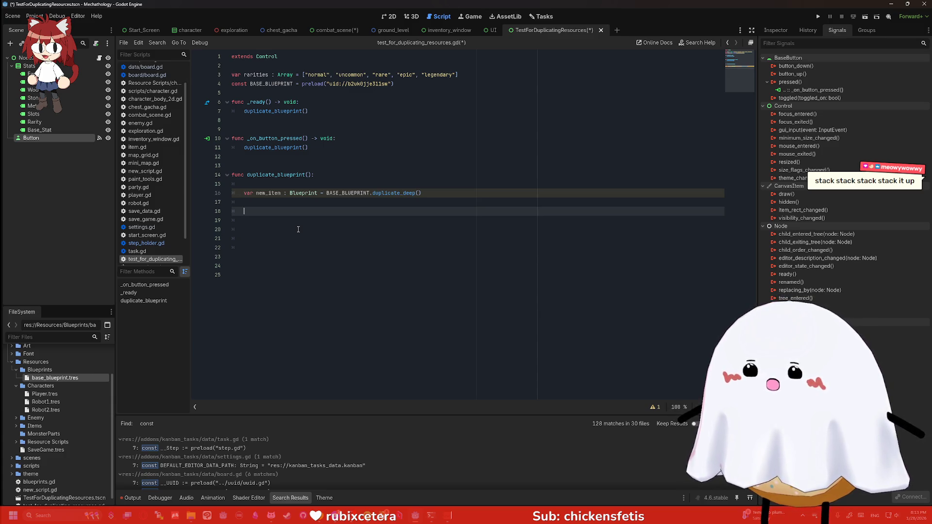
pyautogui.write('new_item.f')
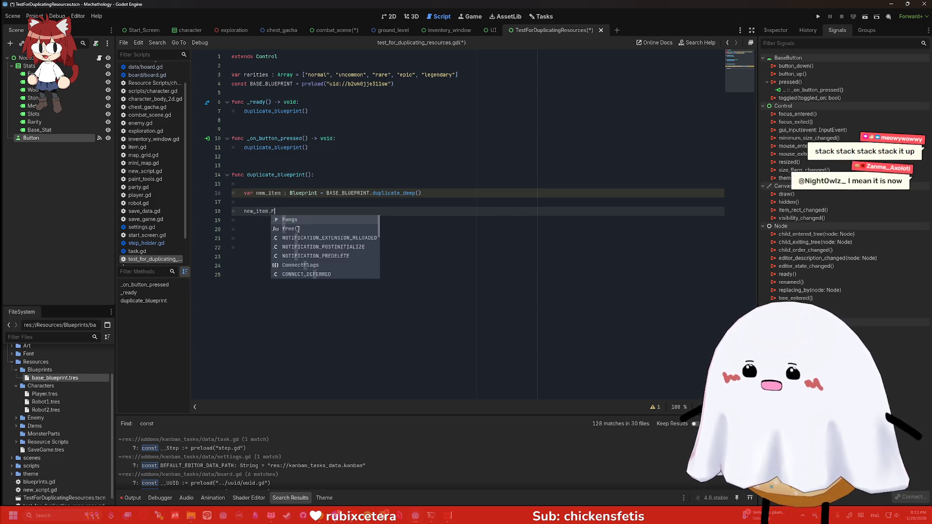
pyautogui.doubleClick(298, 229)
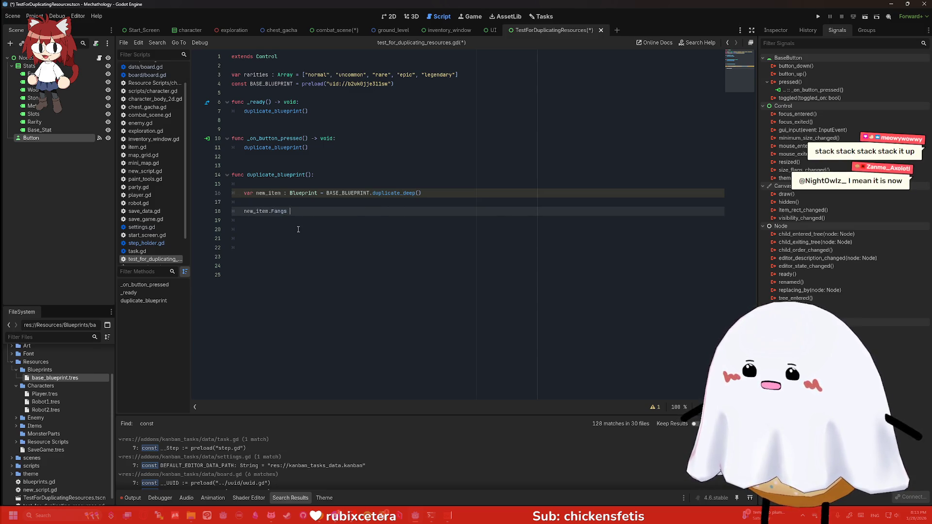
pyautogui.write('randi')
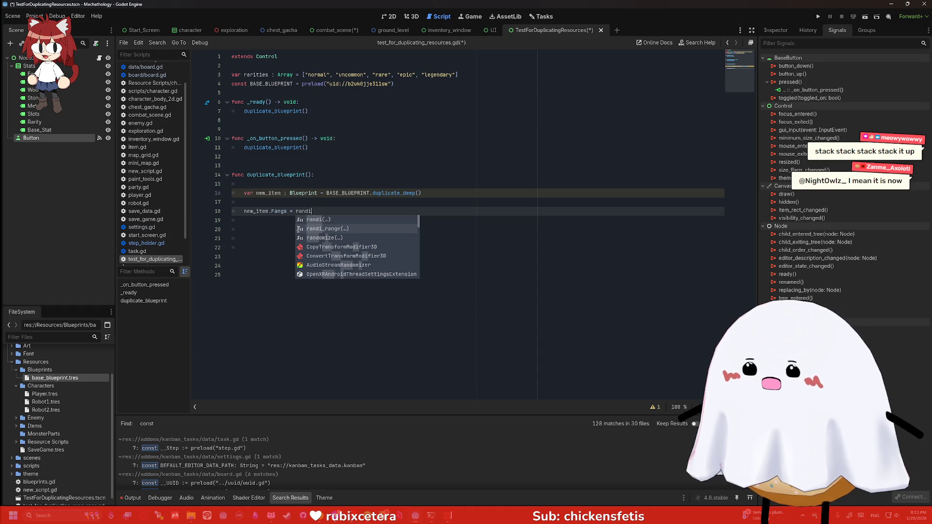
pyautogui.doubleClick(298, 229)
pyautogui.write('0,1')
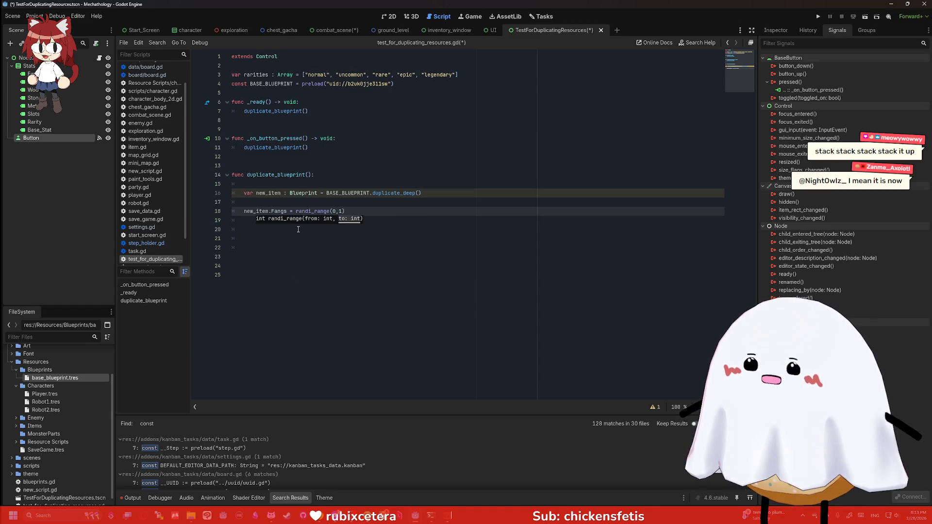
pyautogui.click(354, 213)
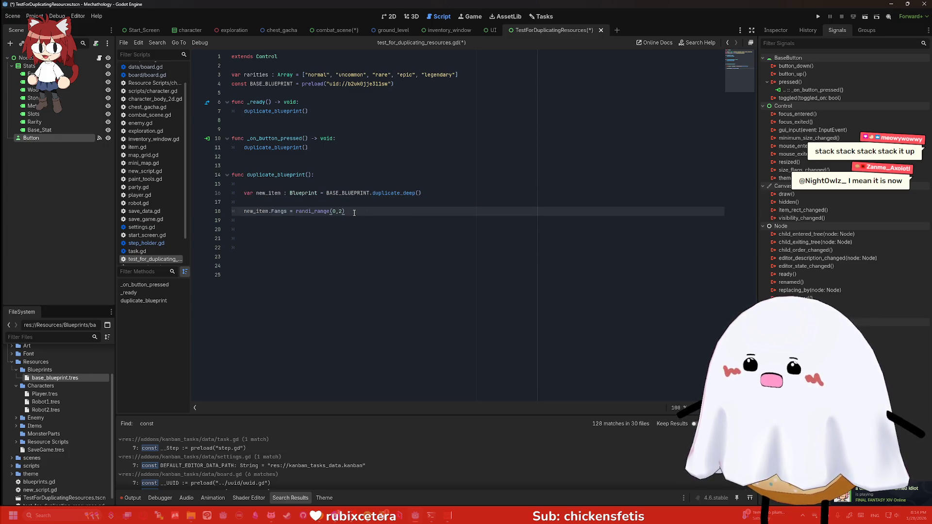
pyautogui.hotkey('ctrl', 'shift', 'd')
pyautogui.hotkey('ctrl', 'shift', 'd')
pyautogui.hotkey('ctrl', 'shift', 'd')
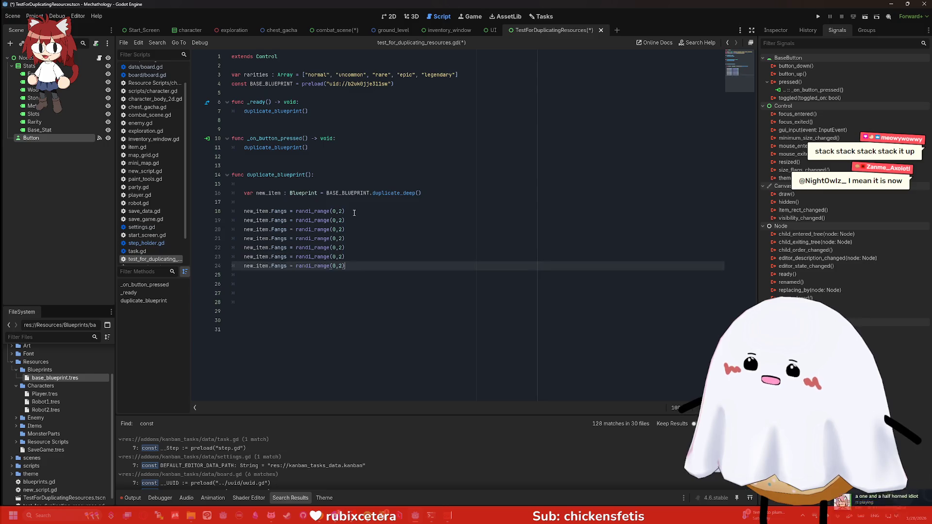
# Step: Rename the copied Fangs assignments to Hide, Wood, Stone and Metal
pyautogui.hotkey('ctrl', 'shift', 'd')
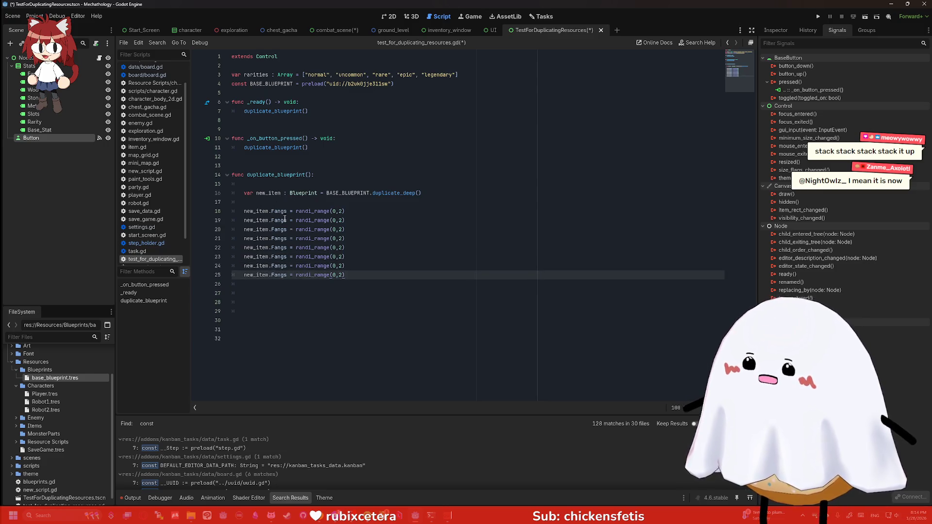
pyautogui.doubleClick(285, 220)
pyautogui.write('Hi')
pyautogui.write('des')
pyautogui.press('BackSpace')
pyautogui.doubleClick(272, 231)
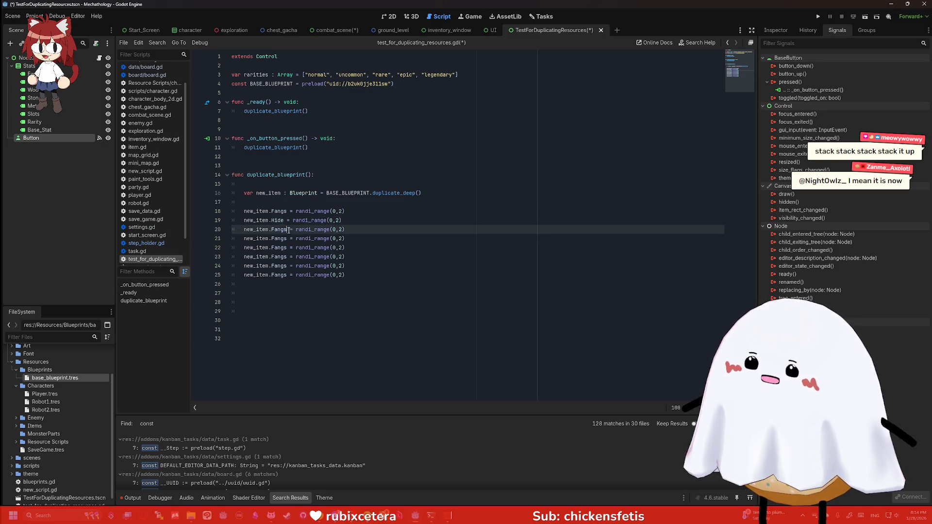
pyautogui.write('Wood')
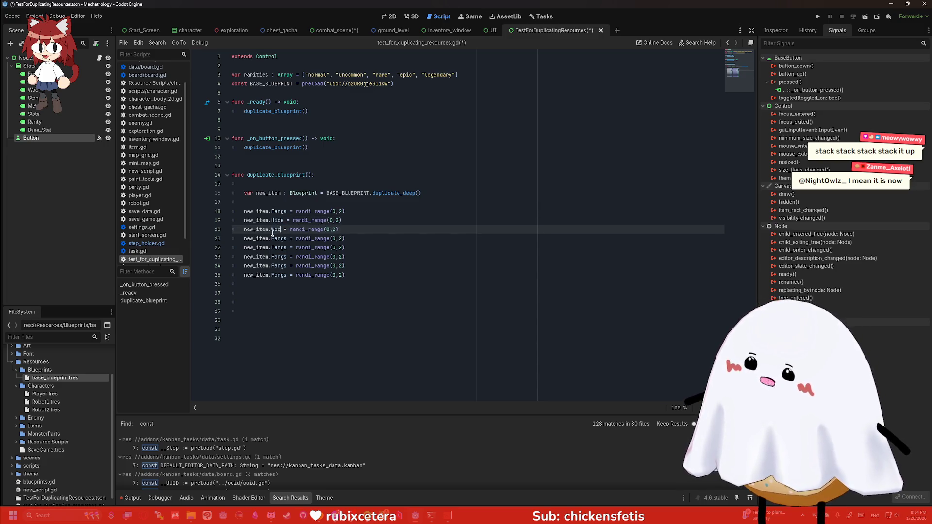
pyautogui.doubleClick(277, 238)
pyautogui.write('Fa')
pyautogui.press('BackSpace')
pyautogui.press('BackSpace')
pyautogui.write('Stone')
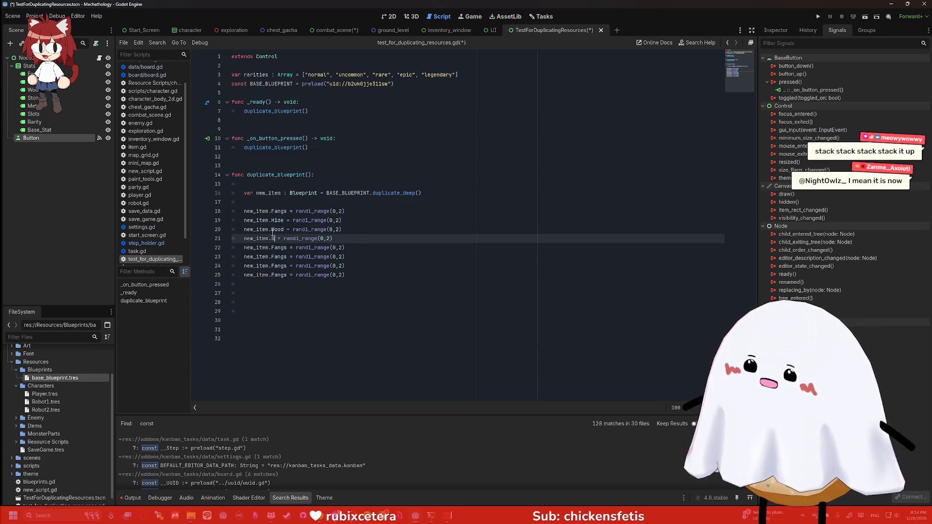
pyautogui.press('Down')
pyautogui.press('Return')
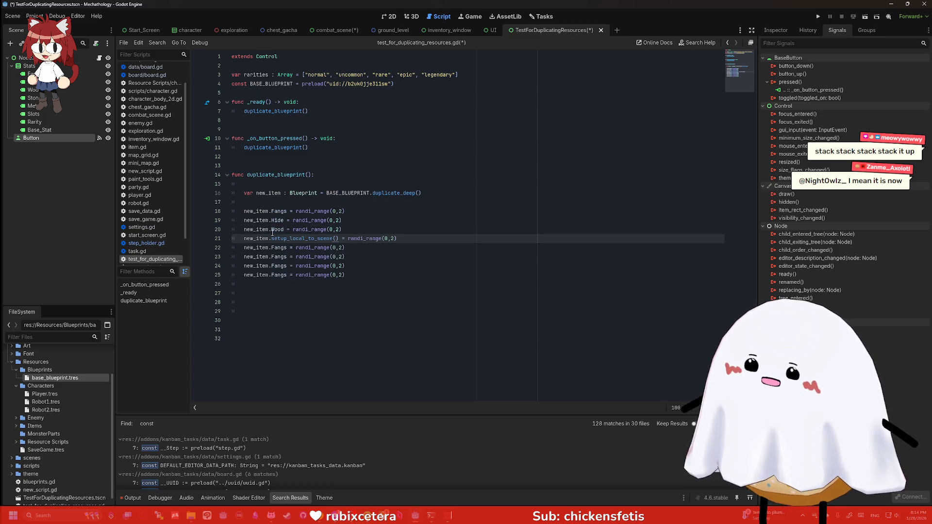
pyautogui.hotkey('ctrl', 'z')
pyautogui.doubleClick(288, 249)
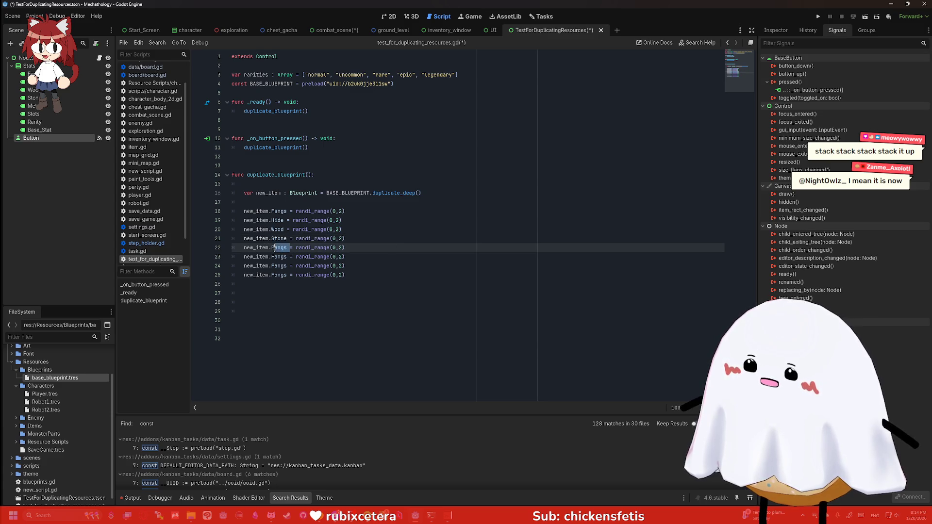
pyautogui.write('Metal')
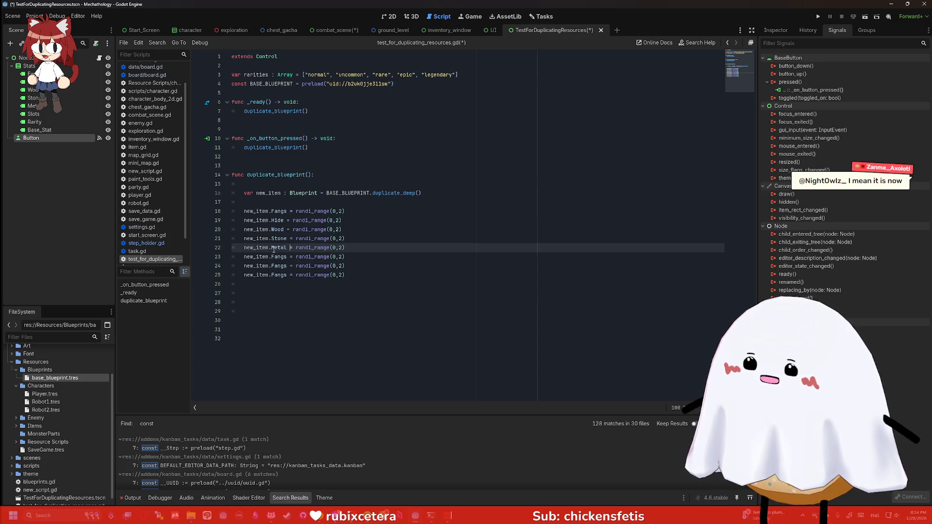
# Step: Turn the last two copies into Slots with range (1,3) and Rarity with range (0,4)
pyautogui.doubleClick(276, 257)
pyautogui.write('Slot')
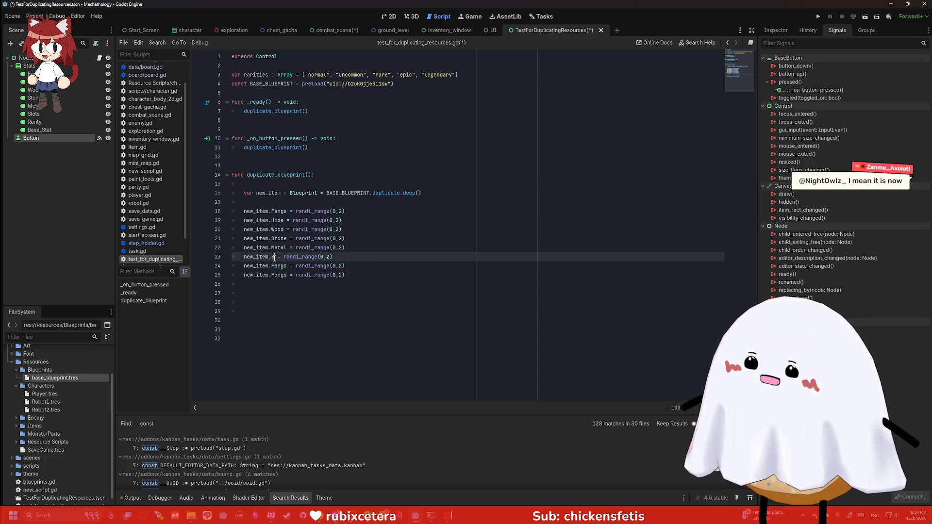
pyautogui.write('s')
pyautogui.click(376, 261)
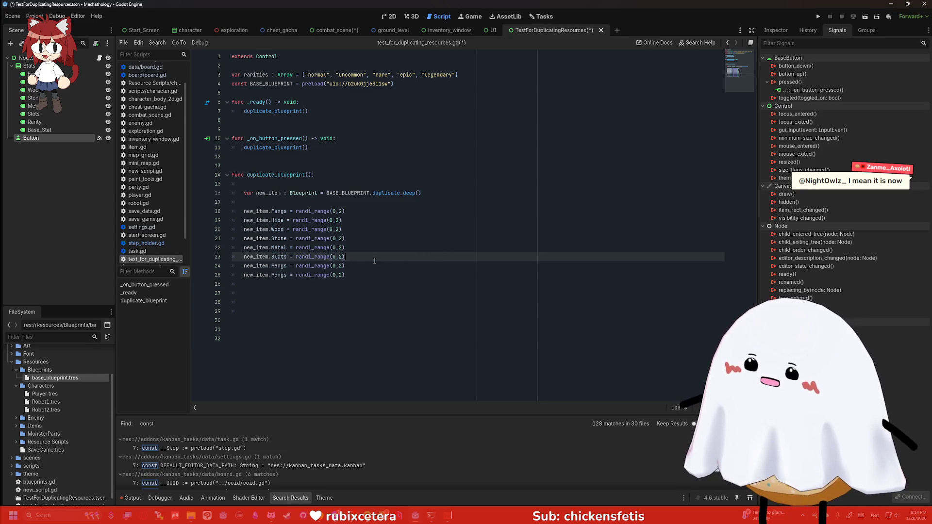
pyautogui.doubleClick(340, 257)
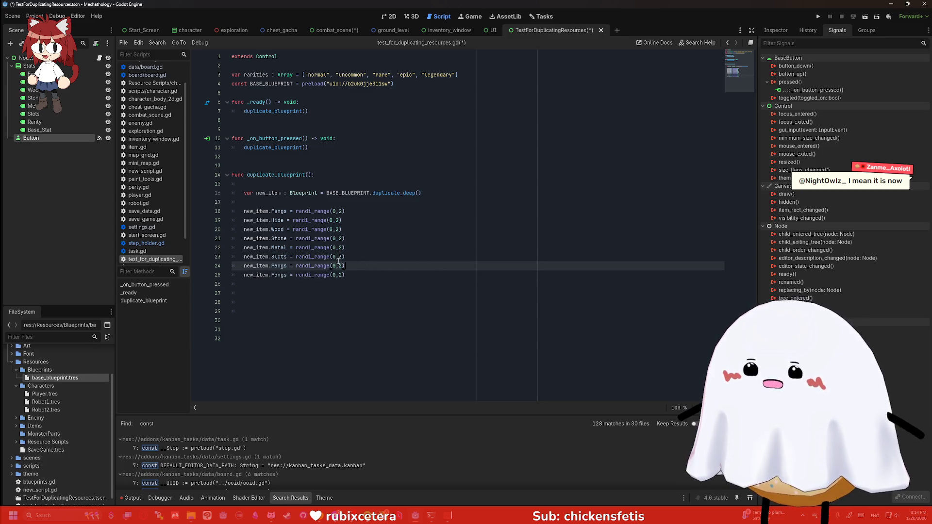
pyautogui.write('31')
pyautogui.click(358, 258)
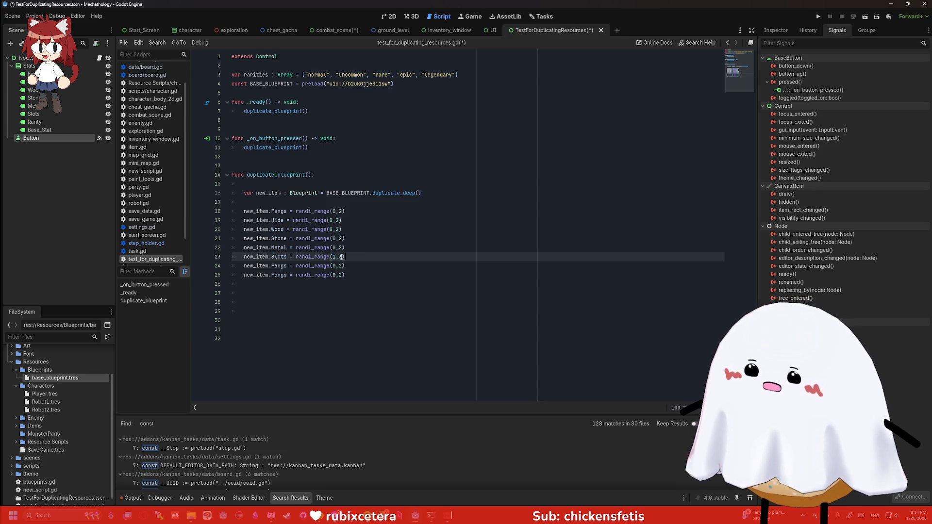
pyautogui.doubleClick(272, 266)
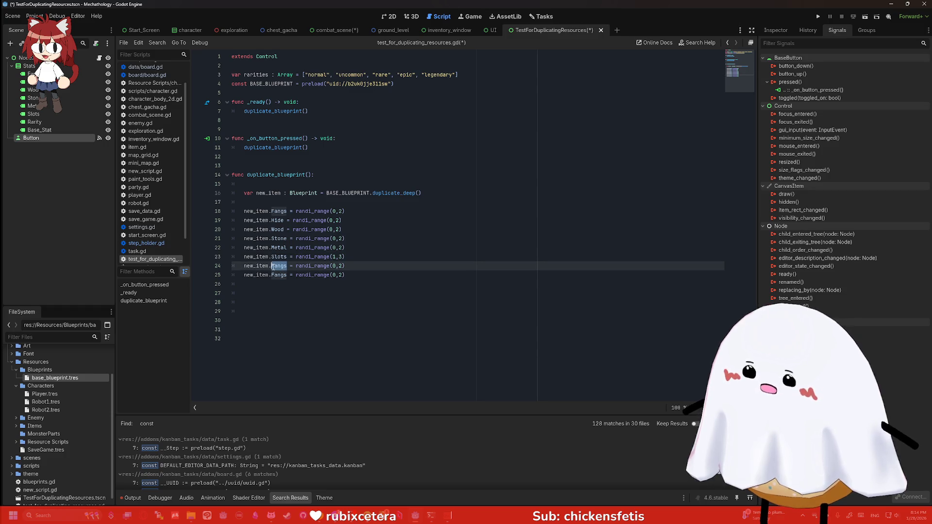
pyautogui.write('Rari')
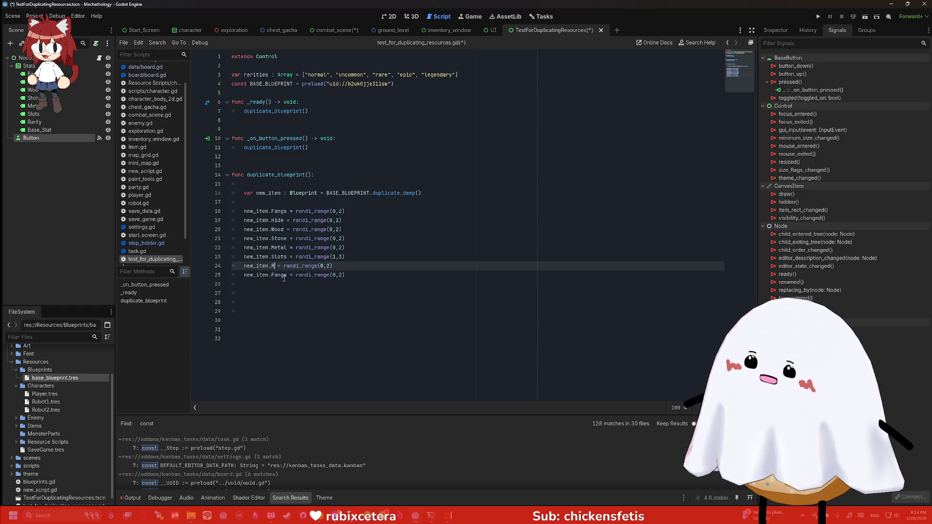
pyautogui.write('ty')
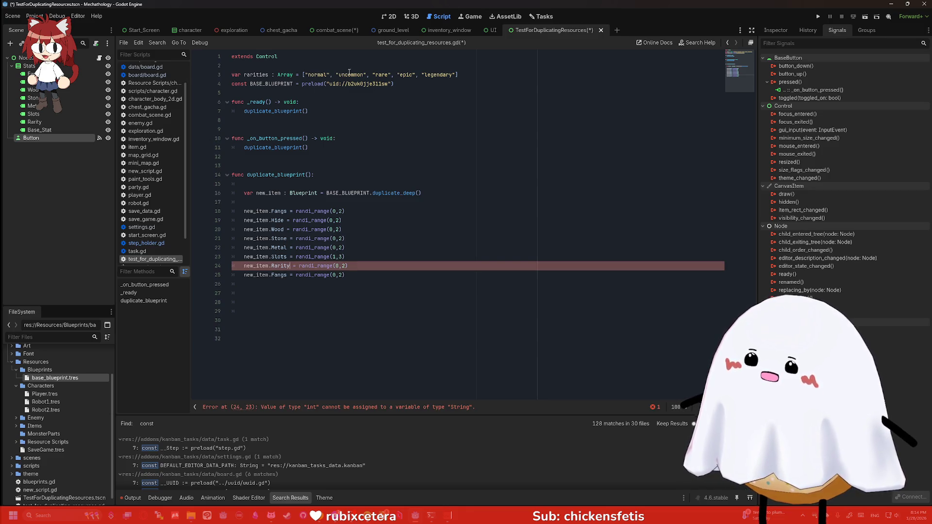
pyautogui.doubleClick(343, 265)
pyautogui.write('4')
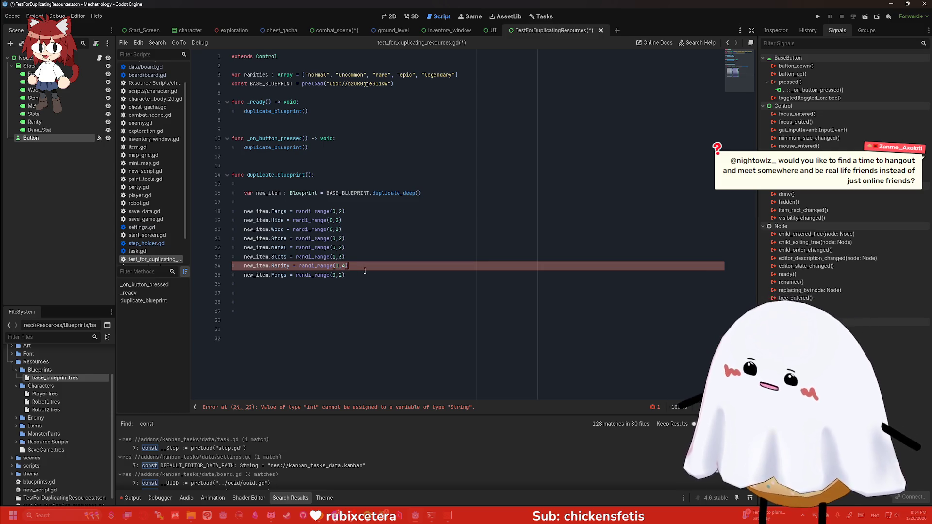
# Step: Wrap the Rarity line's randi_range(0,4) in rarities[...] to pick a random rarity name
pyautogui.click(299, 266)
pyautogui.write('rarities[')
pyautogui.press('End')
pyautogui.write(']')
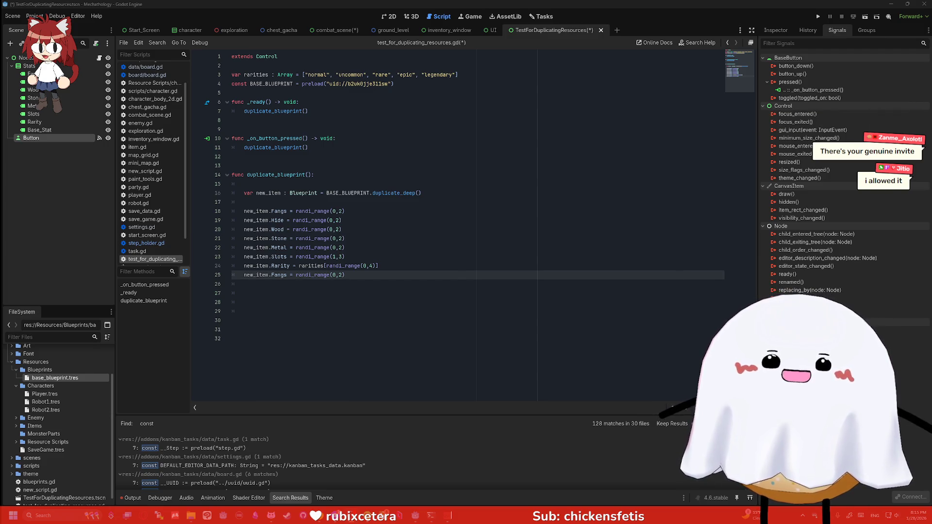
# Step: Rename Fangs to Base_Stat on line 25 and delete its randi_range(0,2) value
pyautogui.click(307, 278)
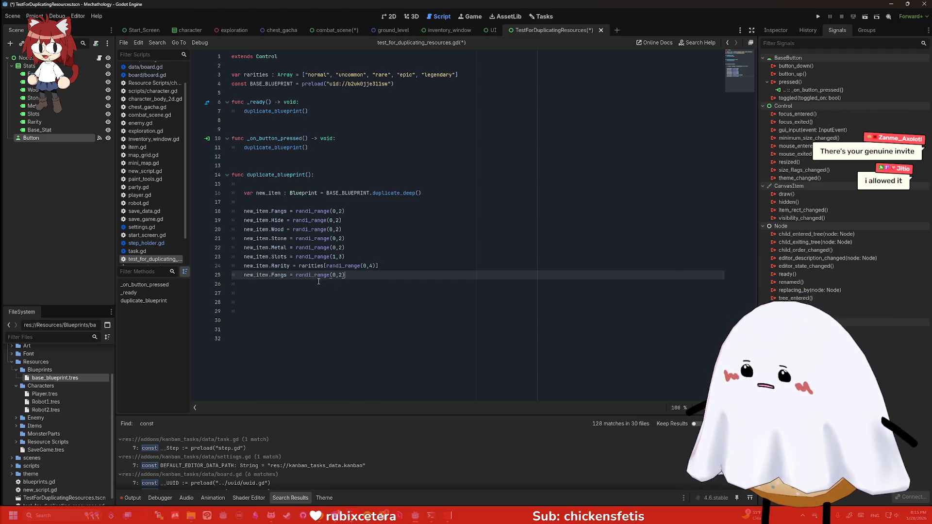
pyautogui.doubleClick(272, 276)
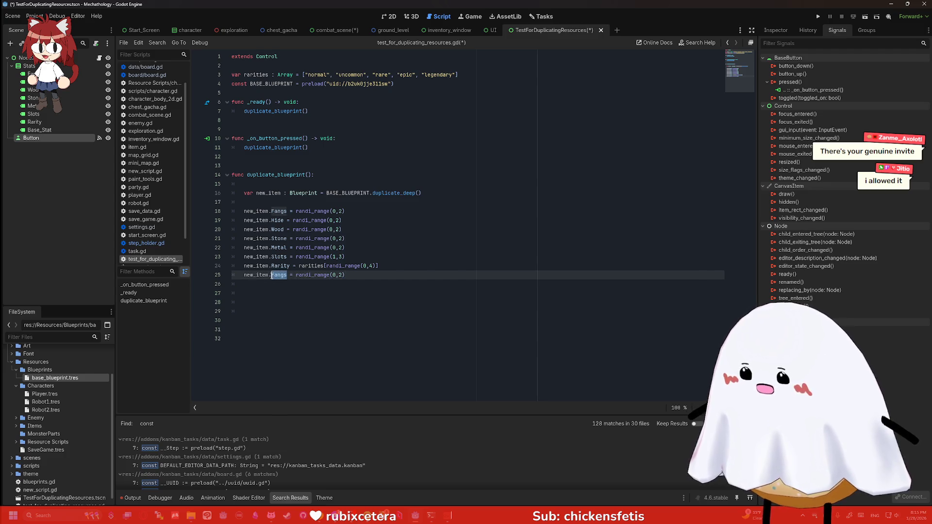
pyautogui.write('Base_St')
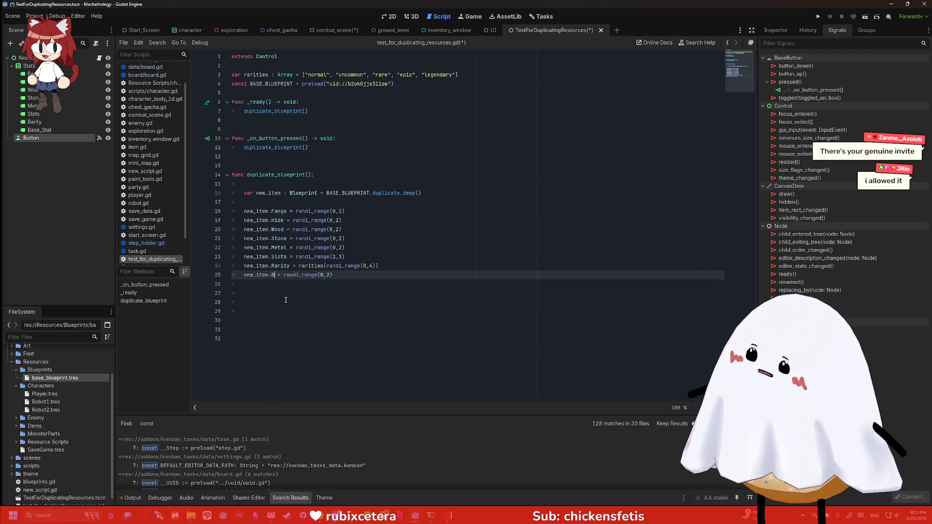
pyautogui.write('at')
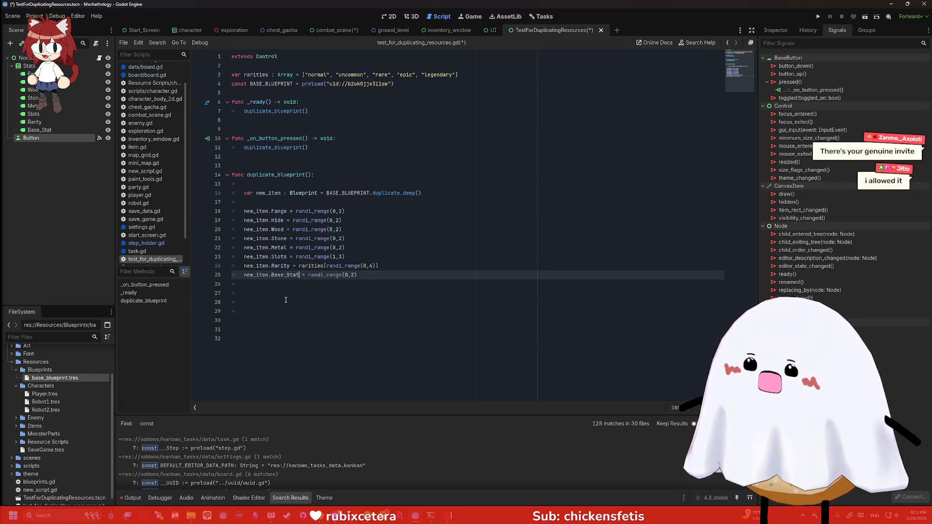
pyautogui.moveTo(357, 275); pyautogui.dragTo(308, 276)
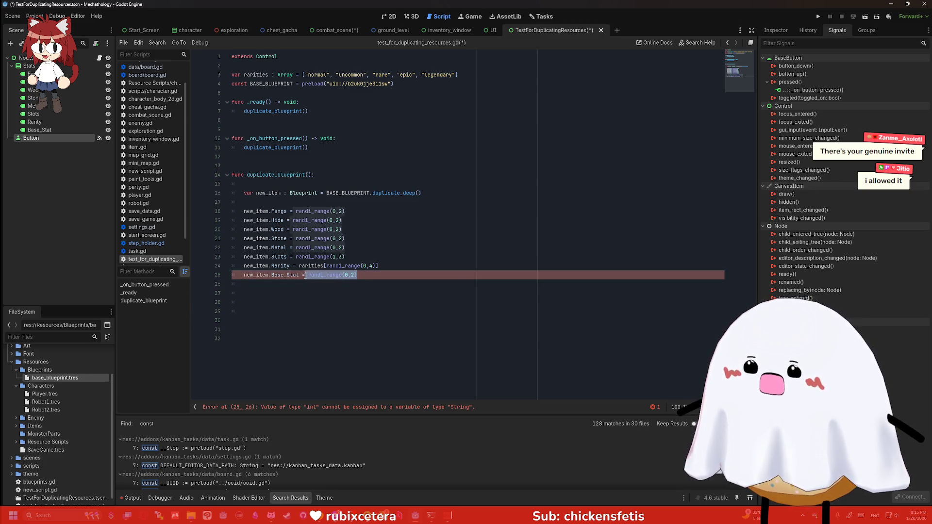
pyautogui.press('BackSpace')
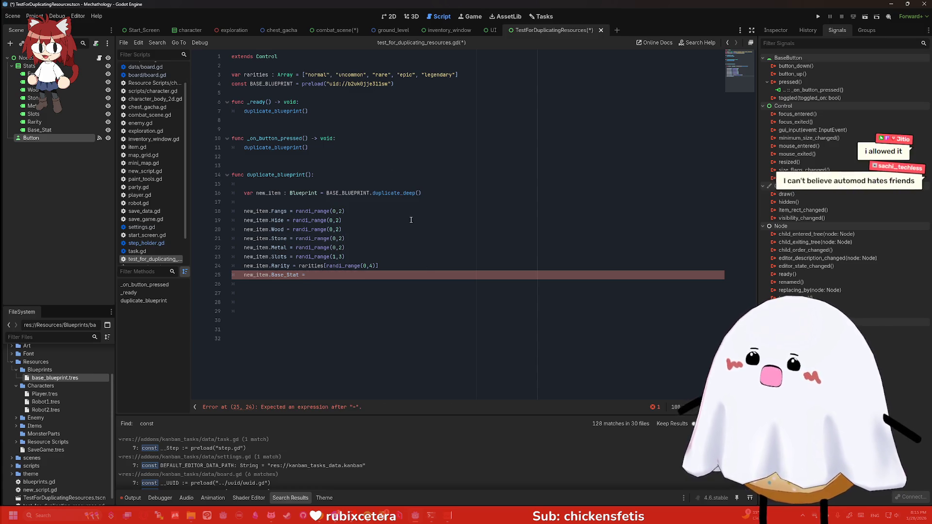
pyautogui.moveTo(459, 75); pyautogui.dragTo(224, 71)
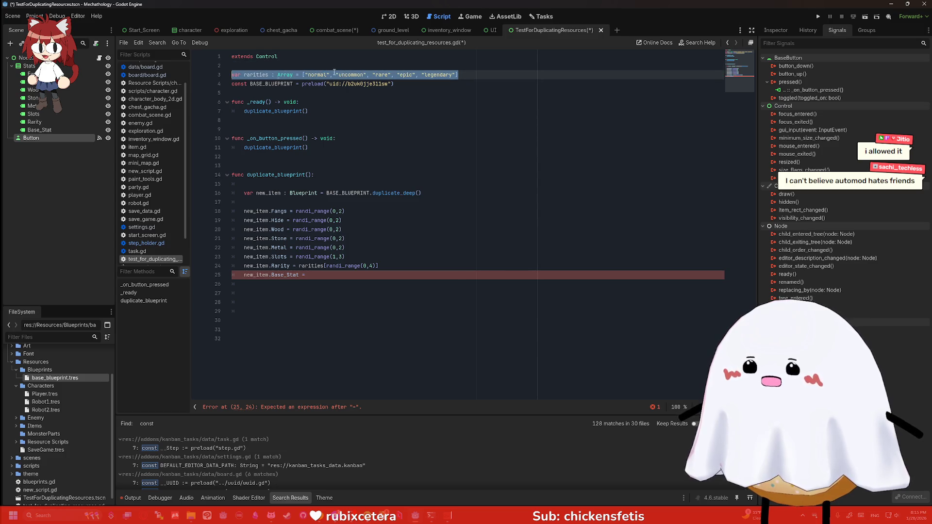
# Step: Duplicate the rarities array line and rename the copy to stats
pyautogui.hotkey('ctrl', 'alt', 'Down')
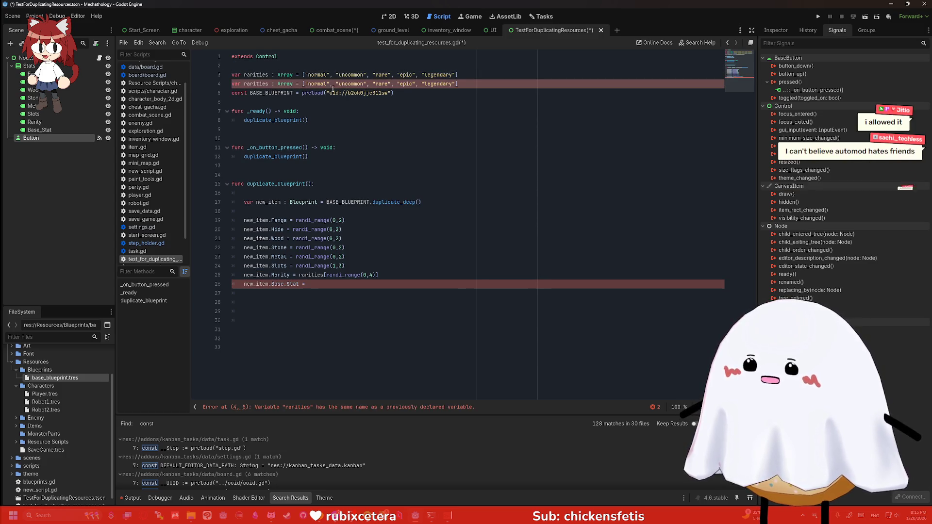
pyautogui.doubleClick(256, 84)
pyautogui.write('base_s')
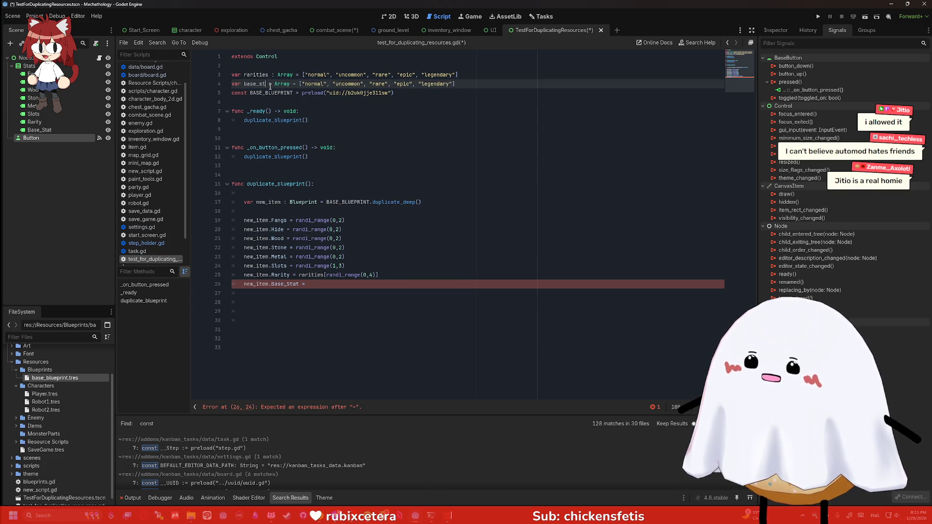
pyautogui.press('BackSpace')
pyautogui.press('BackSpace')
pyautogui.press('BackSpace')
pyautogui.write('stats')
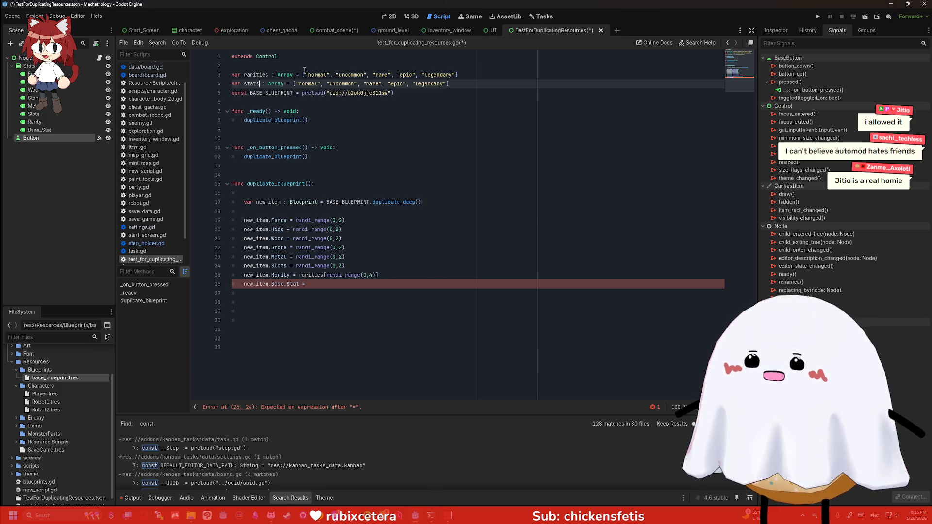
# Step: Replace the first copied strings with crit, fire resistance and hot dog damage
pyautogui.moveTo(318, 83)
pyautogui.mouseDown()
pyautogui.moveTo(297, 84)
pyautogui.moveTo(342, 83)
pyautogui.moveTo(324, 83)
pyautogui.mouseUp()
pyautogui.write('crit", "')
pyautogui.write('fire resi')
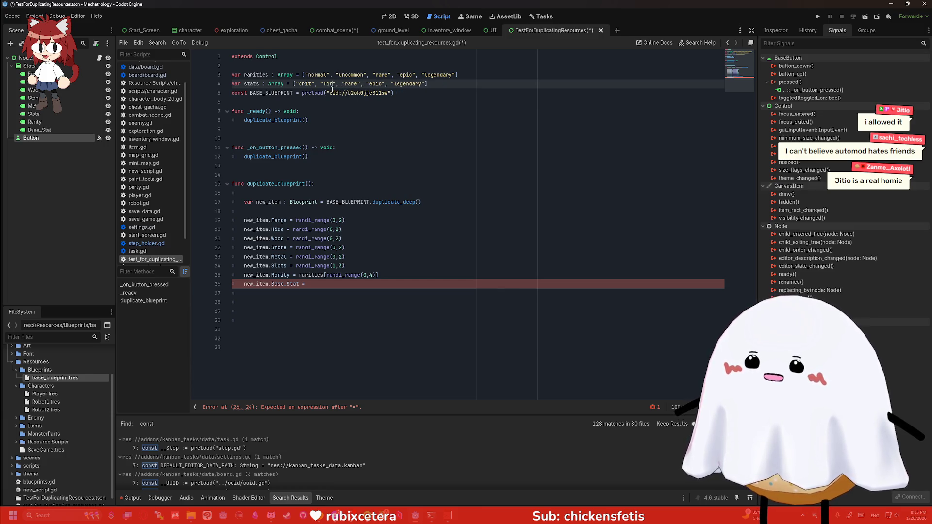
pyautogui.write('stance')
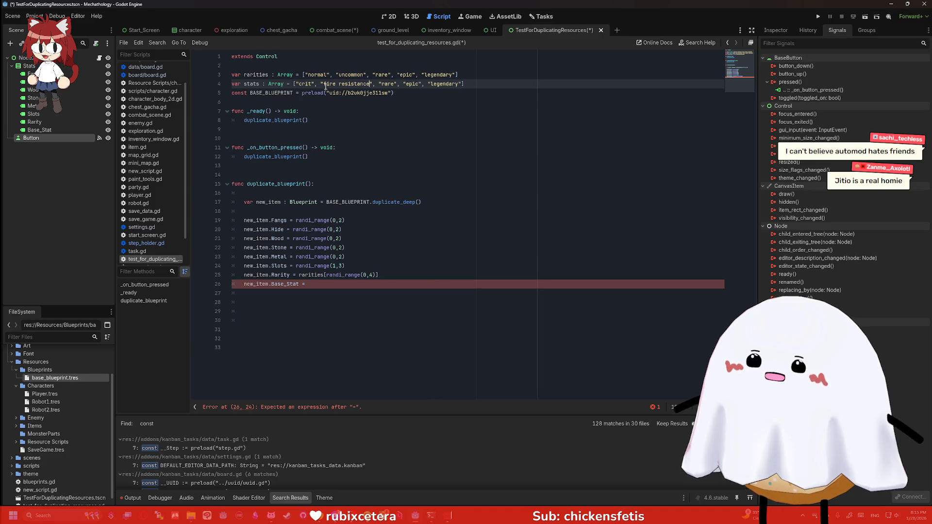
pyautogui.moveTo(392, 84); pyautogui.dragTo(383, 84)
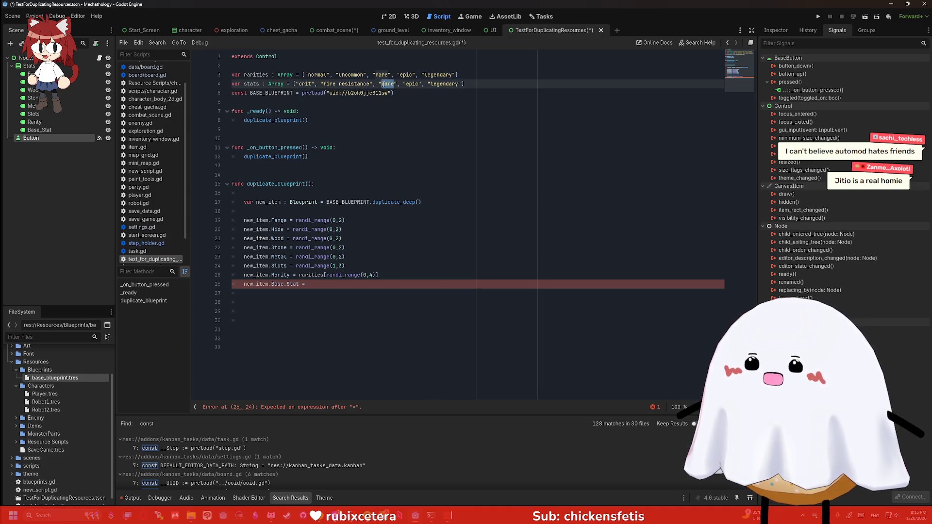
pyautogui.write('hot dog a')
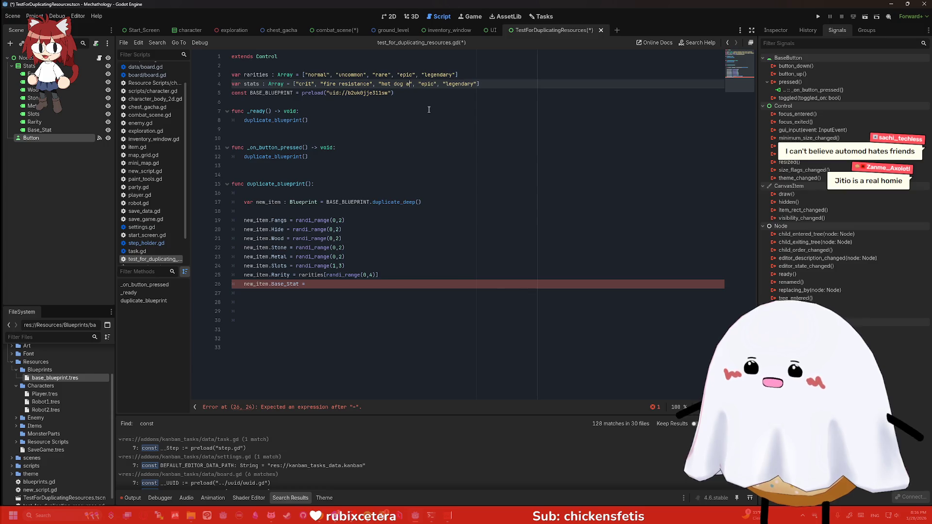
pyautogui.press('BackSpace')
pyautogui.write('damag')
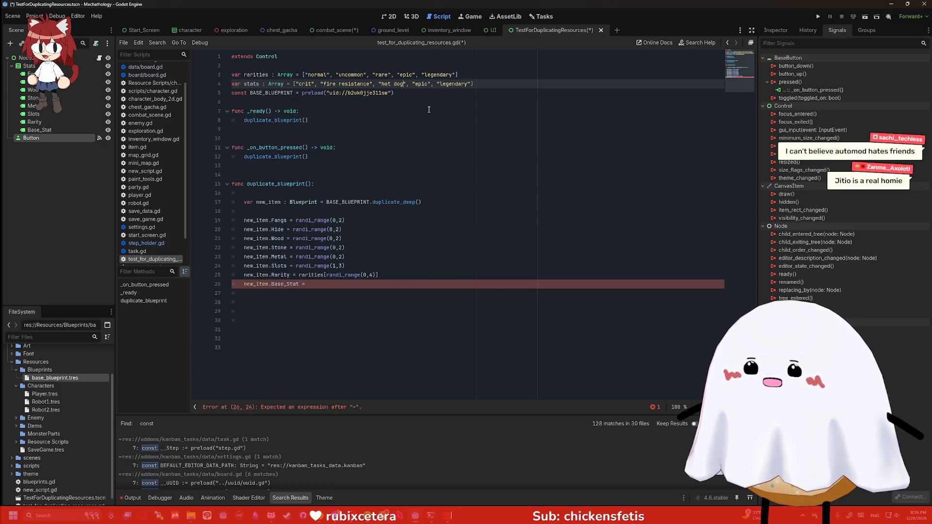
pyautogui.write('e')
# Step: Replace the remaining strings with fire attack and breathe guage
pyautogui.doubleClick(442, 84)
pyautogui.write('fire ')
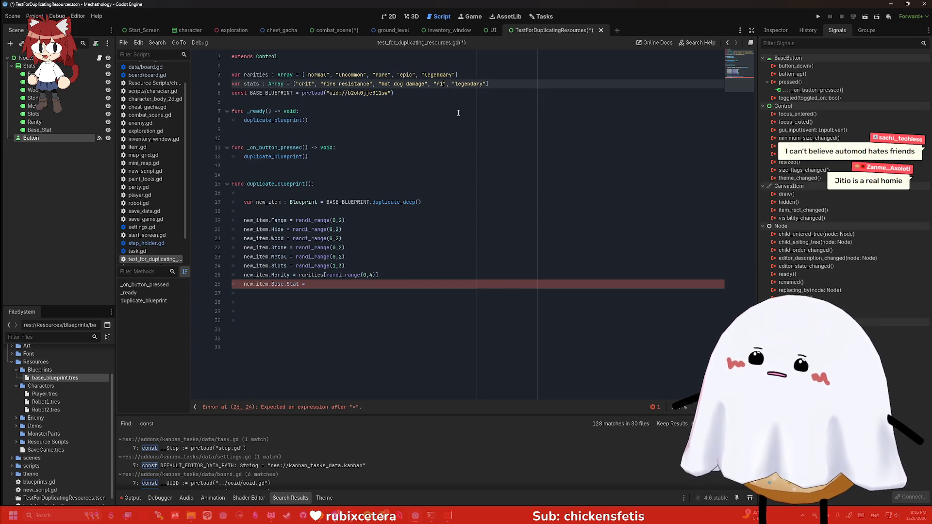
pyautogui.write('d')
pyautogui.press('BackSpace')
pyautogui.write('attack')
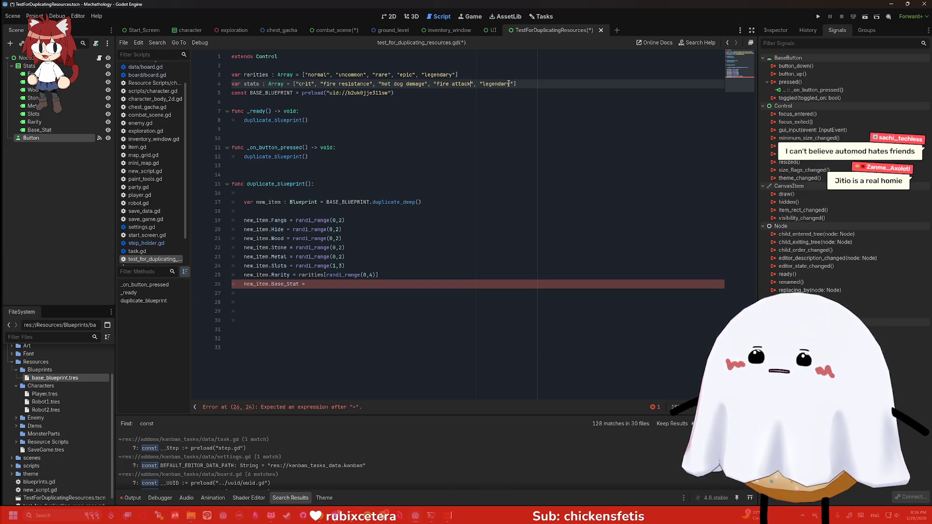
pyautogui.doubleClick(507, 83)
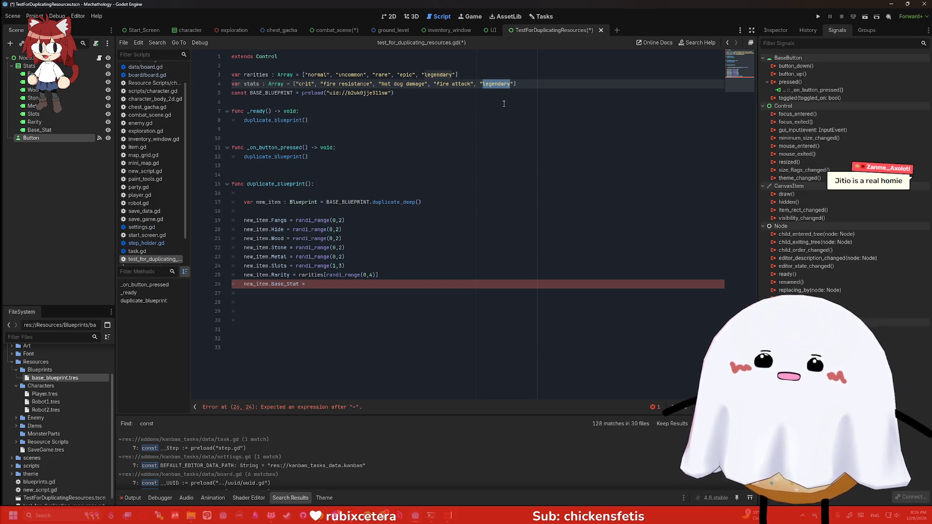
pyautogui.write('b')
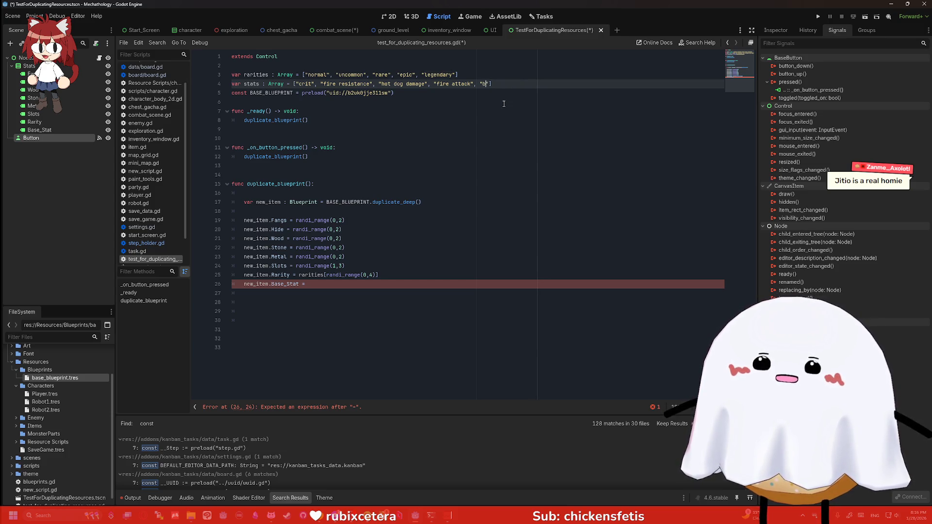
pyautogui.write('reath')
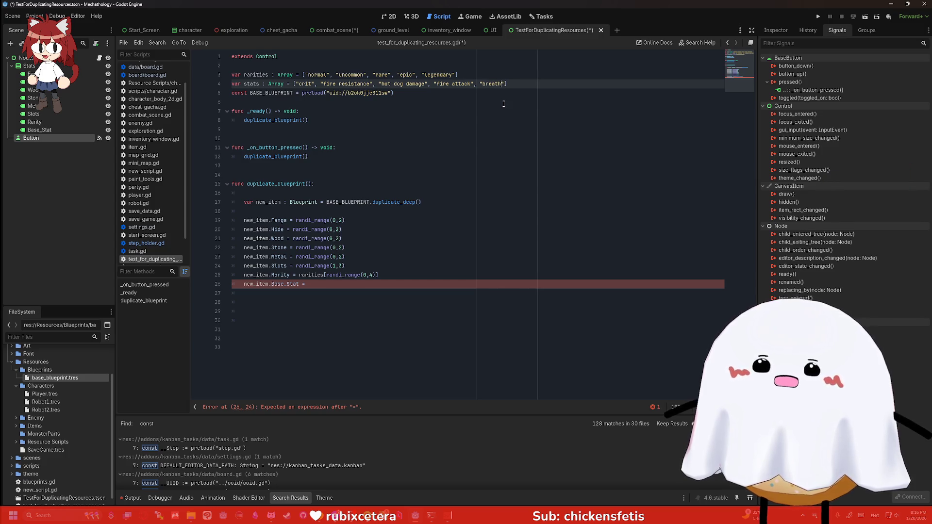
pyautogui.write('ge')
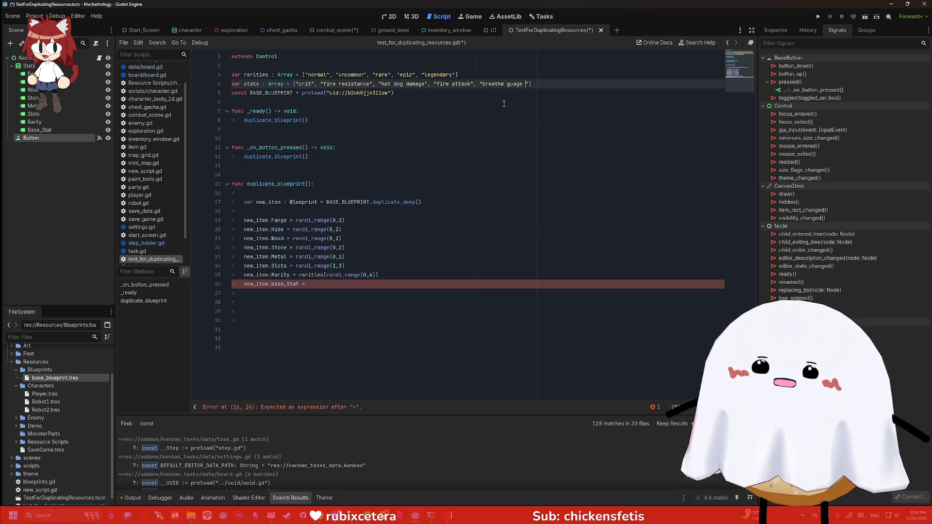
pyautogui.press('BackSpace')
pyautogui.click(504, 103)
pyautogui.click(511, 132)
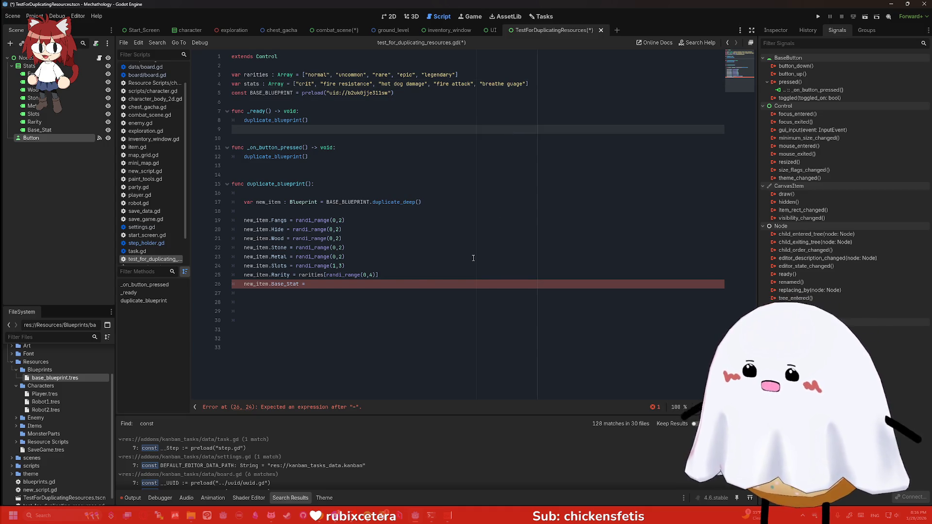
pyautogui.click(402, 284)
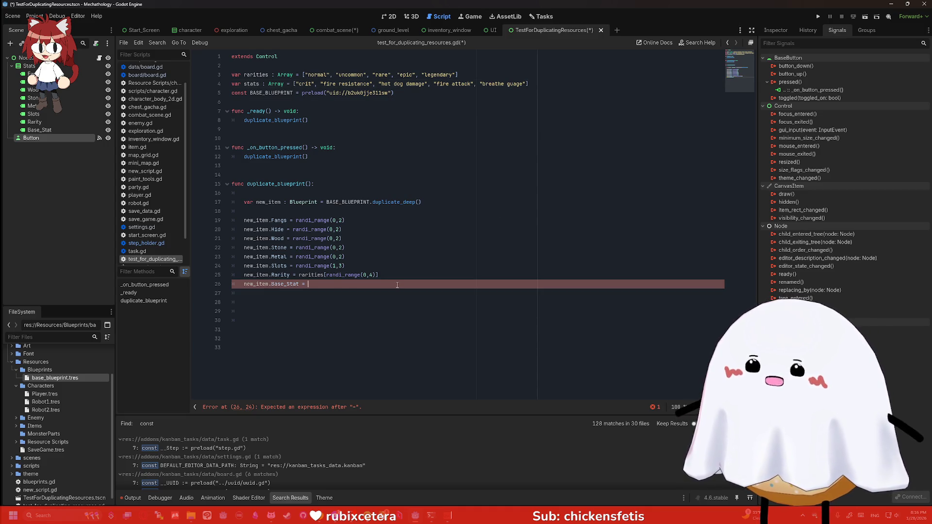
# Step: Assign Base_Stat = stats[randi_range(0,4)], remove the leftover blank lines, and start an indented new line
pyautogui.press('BackSpace')
pyautogui.write('stats[r')
pyautogui.write('andi_range')
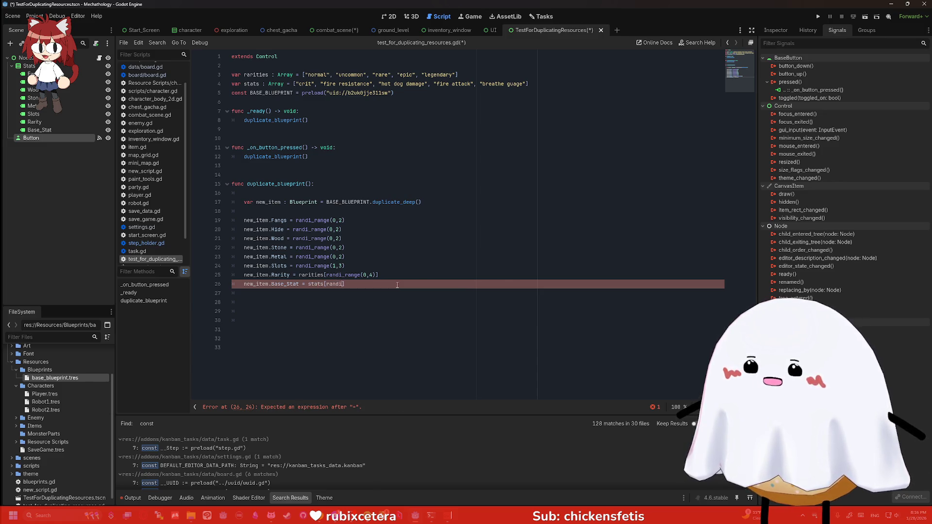
pyautogui.write('(0')
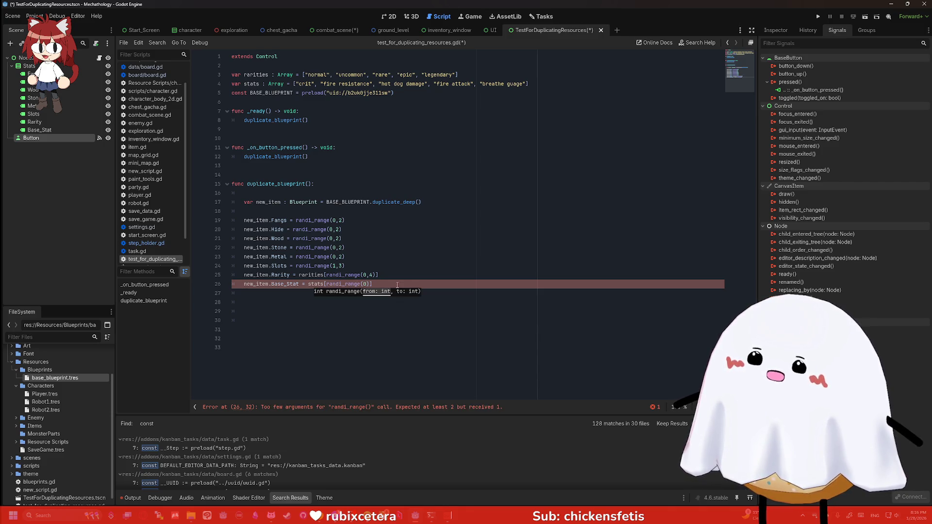
pyautogui.write('4')
pyautogui.write('4')
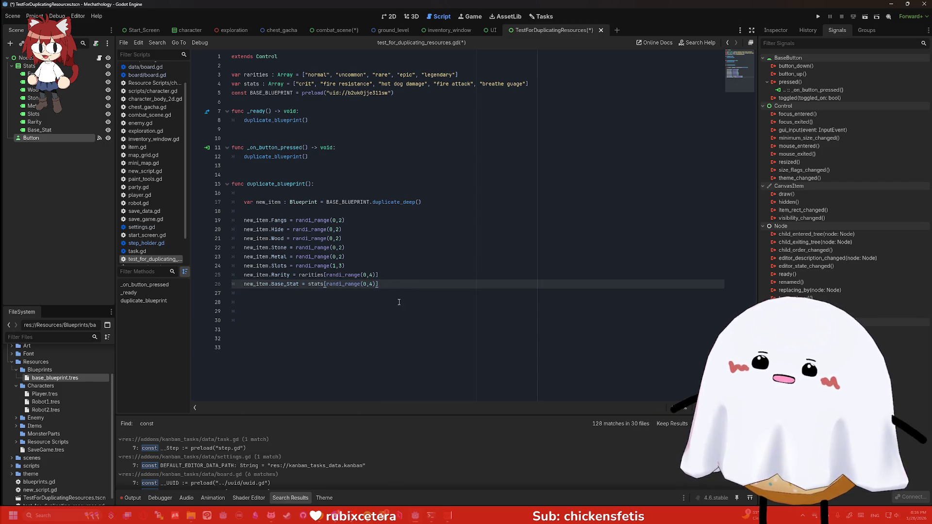
pyautogui.press('Down')
pyautogui.hotkey('ctrl', 'shift', 'k')
pyautogui.hotkey('ctrl', 'shift', 'k')
pyautogui.hotkey('ctrl', 'shift', 'k')
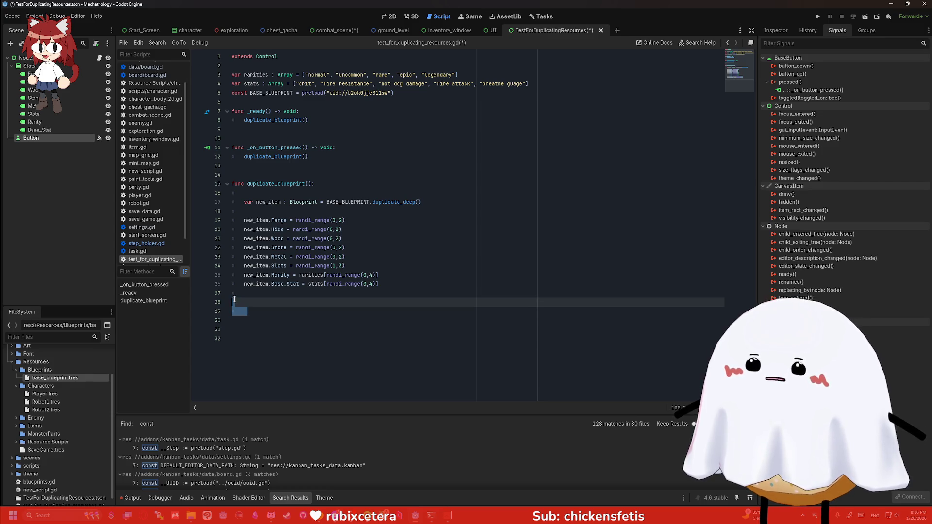
pyautogui.press('Return')
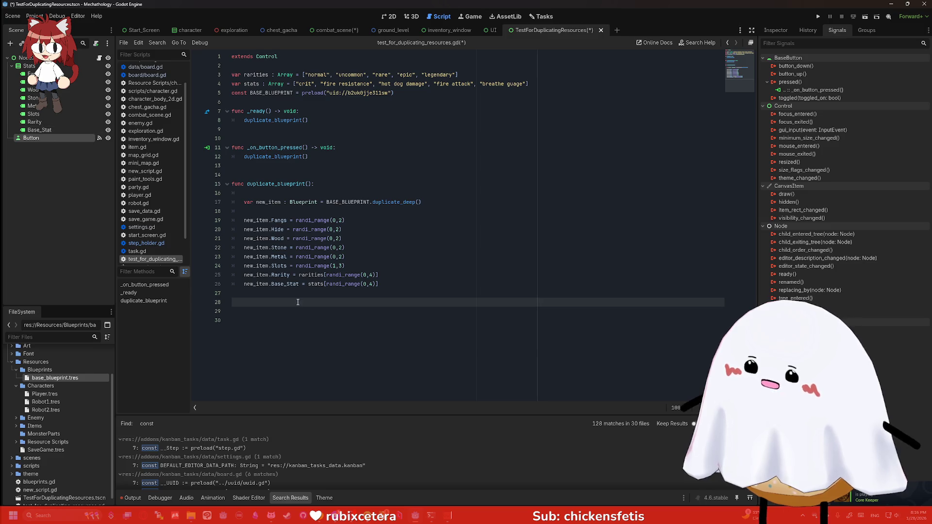
pyautogui.press('Tab')
pyautogui.write('for i ')
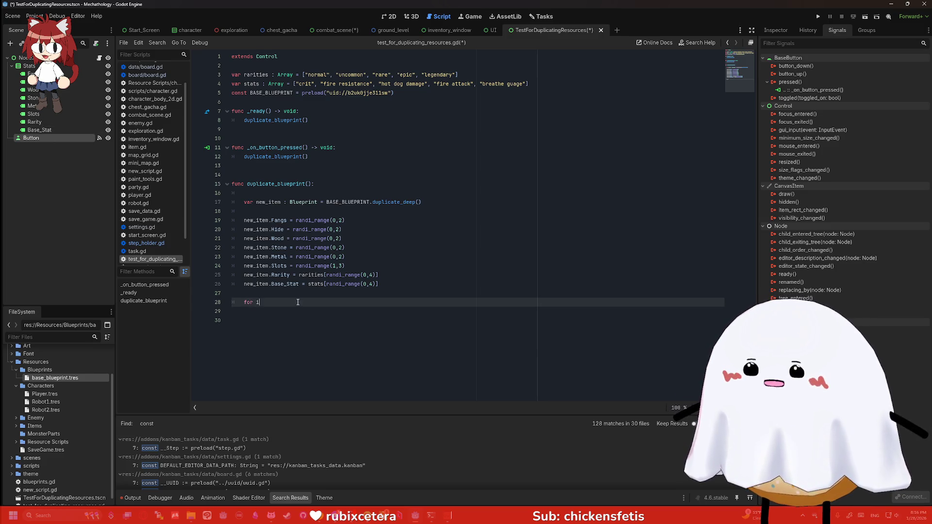
pyautogui.write('in ')
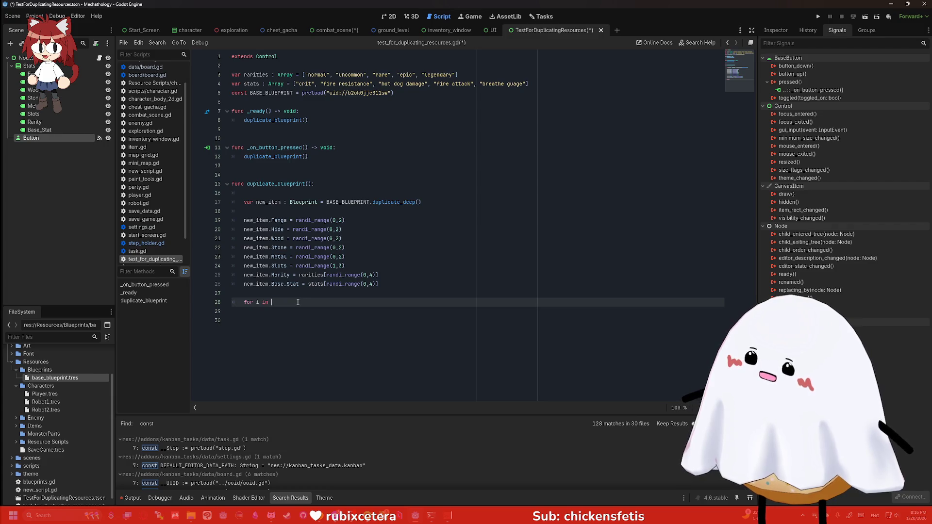
pyautogui.write('Stats')
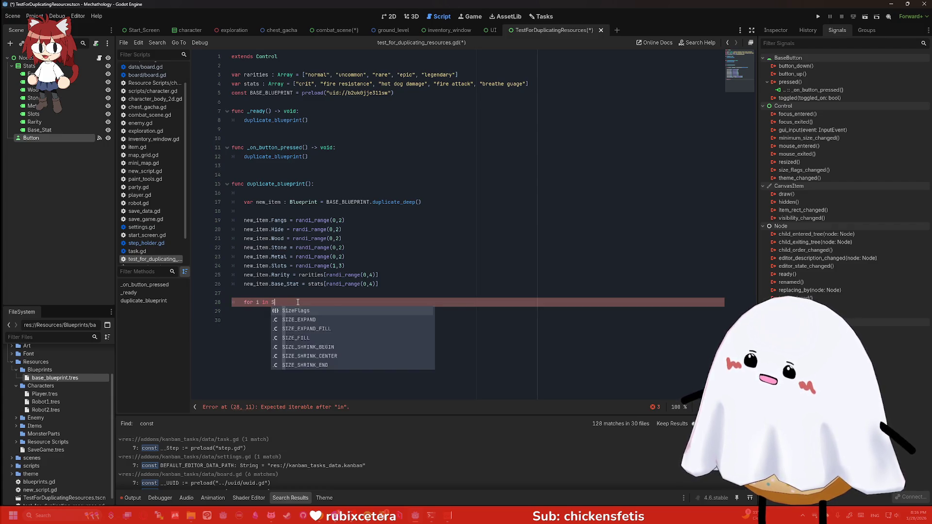
pyautogui.write('.get')
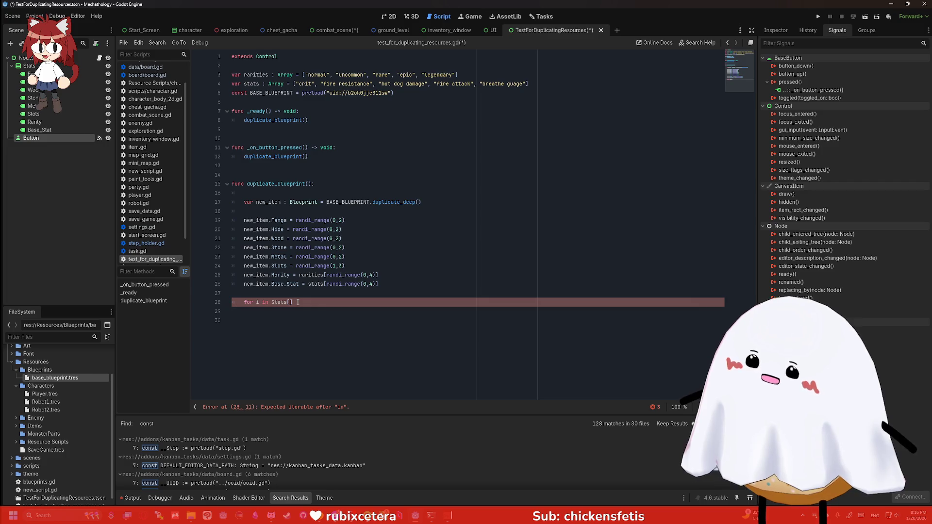
pyautogui.press('BackSpace')
pyautogui.press('BackSpace')
pyautogui.press('BackSpace')
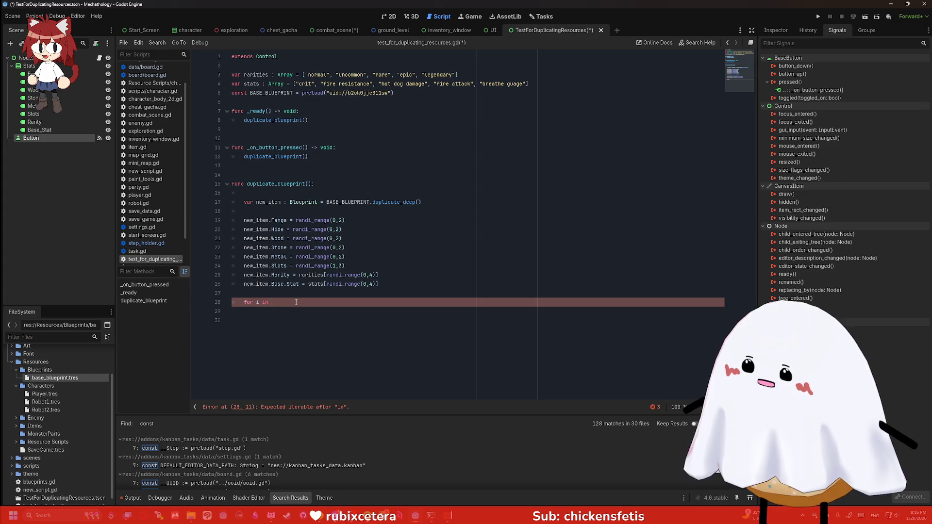
pyautogui.moveTo(29, 65)
pyautogui.mouseDown()
pyautogui.moveTo(292, 79)
pyautogui.moveTo(308, 112)
pyautogui.mouseUp()
pyautogui.press('Up')
pyautogui.press('Up')
pyautogui.press('End')
pyautogui.press('Return')
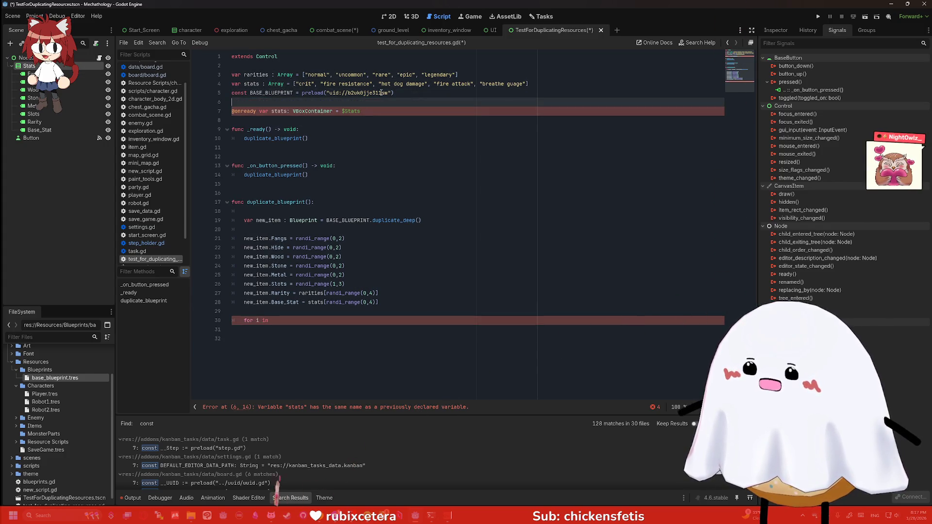
# Step: Rename the stat-name array to set_stats and update the Base_Stat lookup to match
pyautogui.click(247, 84)
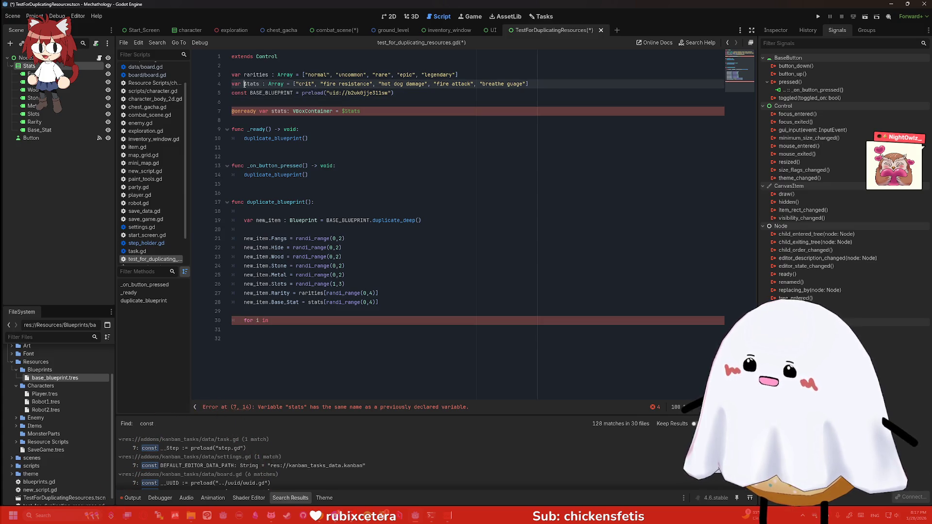
pyautogui.write('set_')
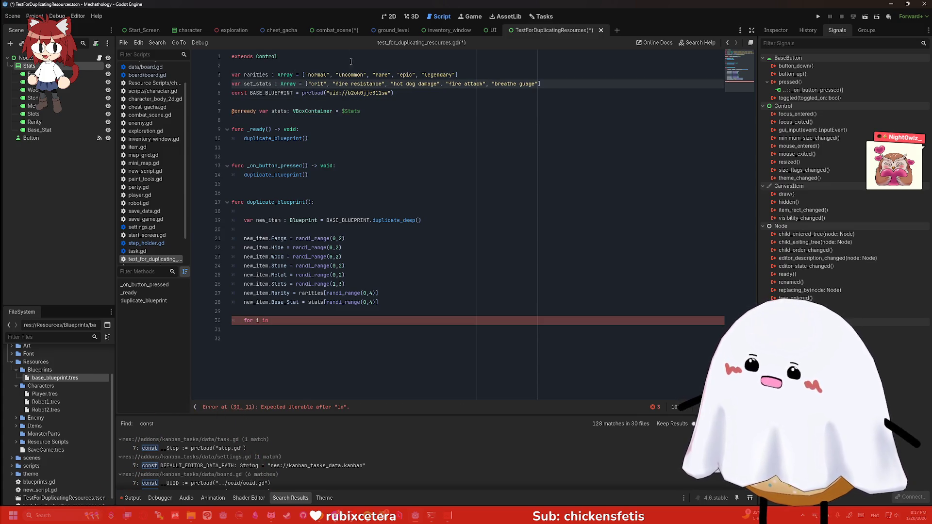
pyautogui.click(309, 302)
pyautogui.write('set_')
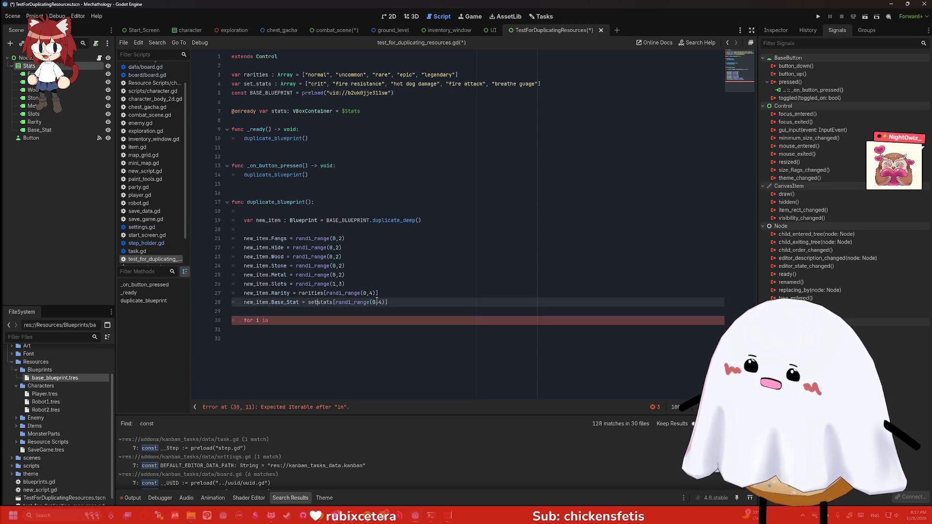
pyautogui.press('Escape')
pyautogui.click(300, 324)
# Step: Write a for loop over stats.get_child_count()
pyautogui.write('stats.get')
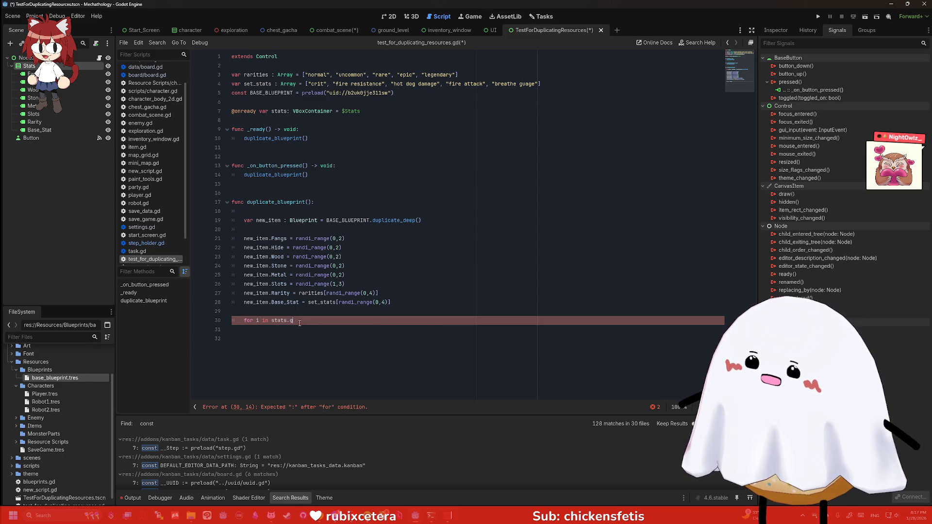
pyautogui.write('_child')
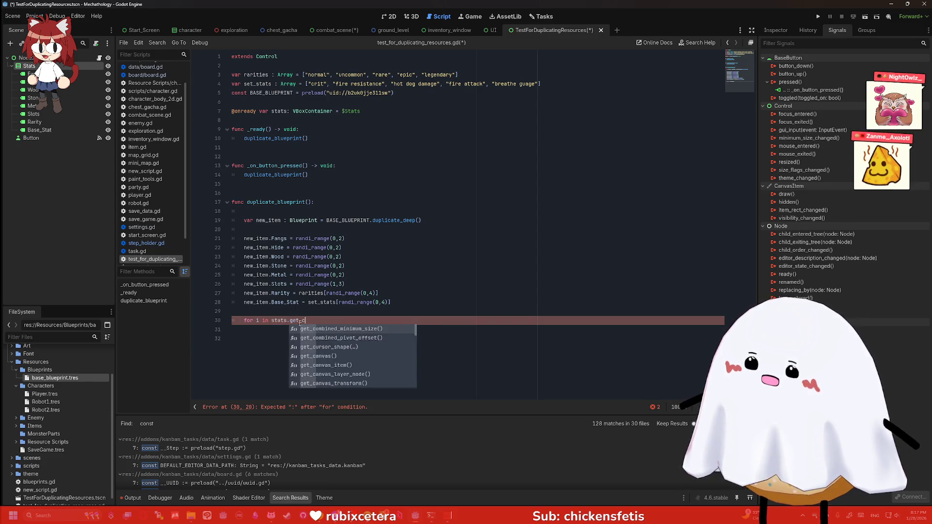
pyautogui.press('Down')
pyautogui.press('Down')
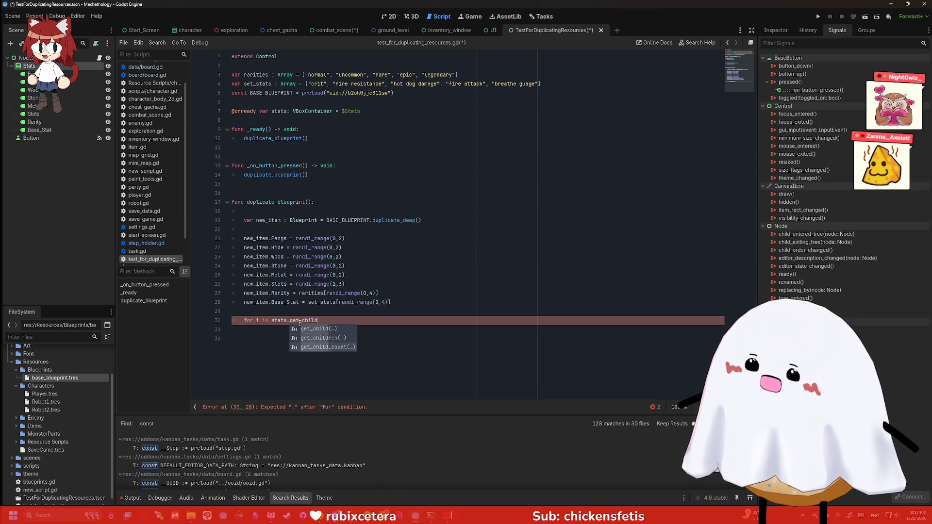
pyautogui.press('Return')
pyautogui.write('):')
pyautogui.press('Return')
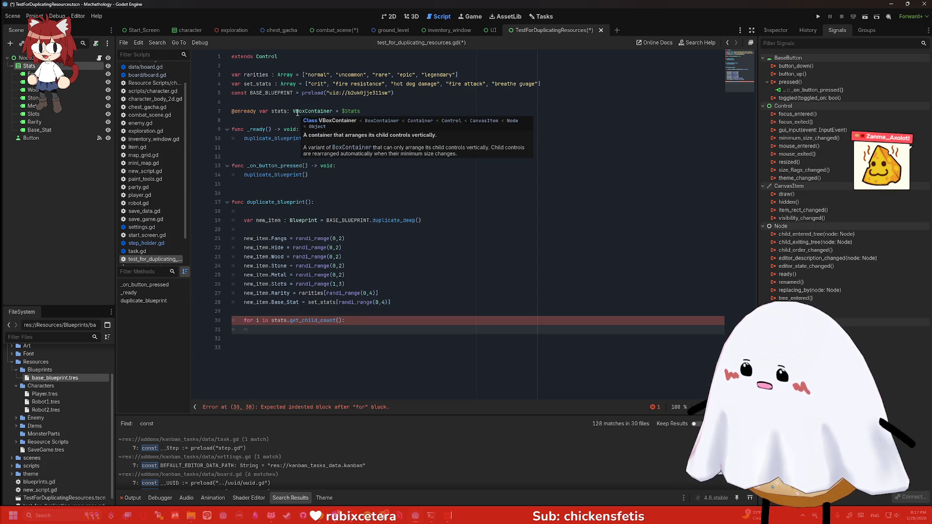
pyautogui.moveTo(345, 320); pyautogui.dragTo(242, 320)
# Step: Delete the for loop and begin stats.get_child(0).text = on a new line under the Fangs roll
pyautogui.press('BackSpace')
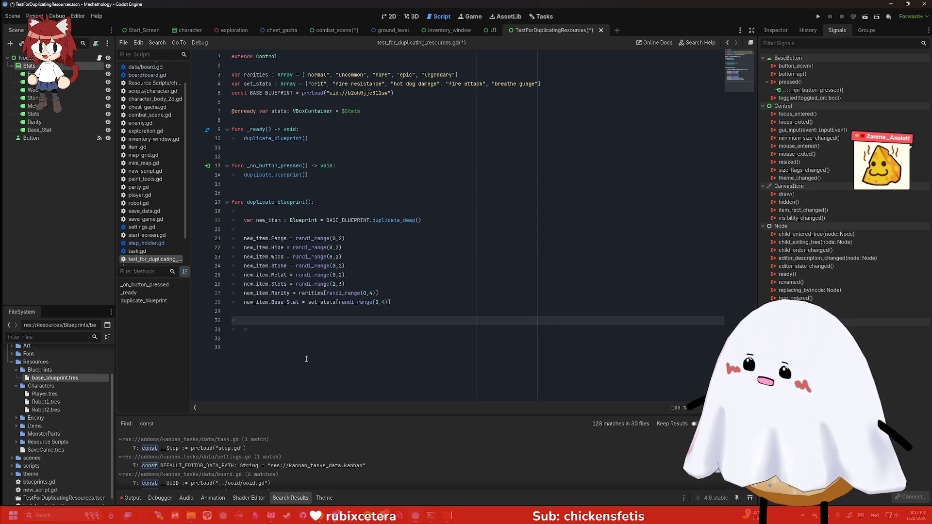
pyautogui.click(367, 238)
pyautogui.press('Return')
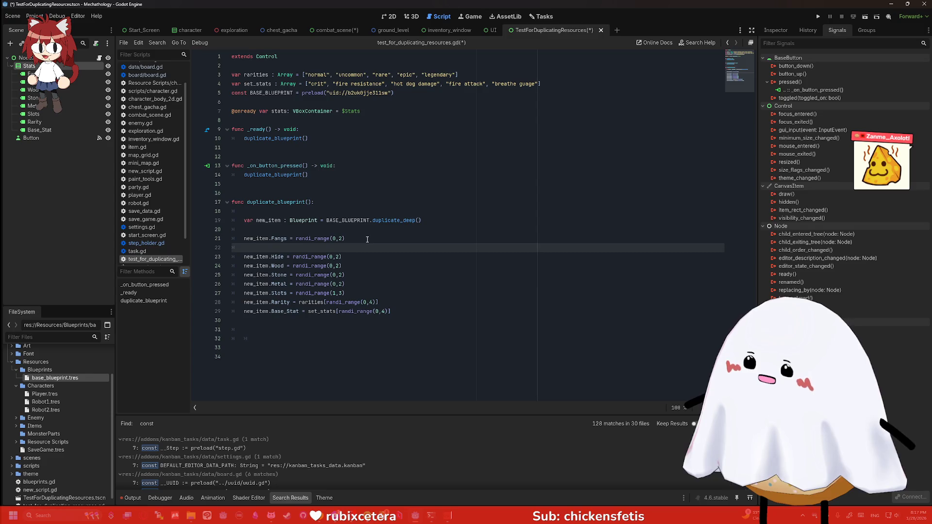
pyautogui.write('stats.get_chil')
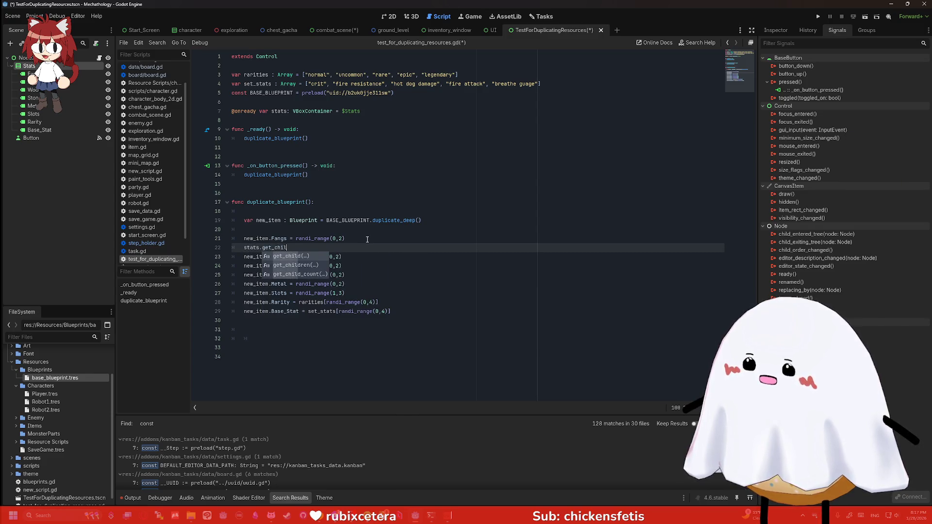
pyautogui.press('Return')
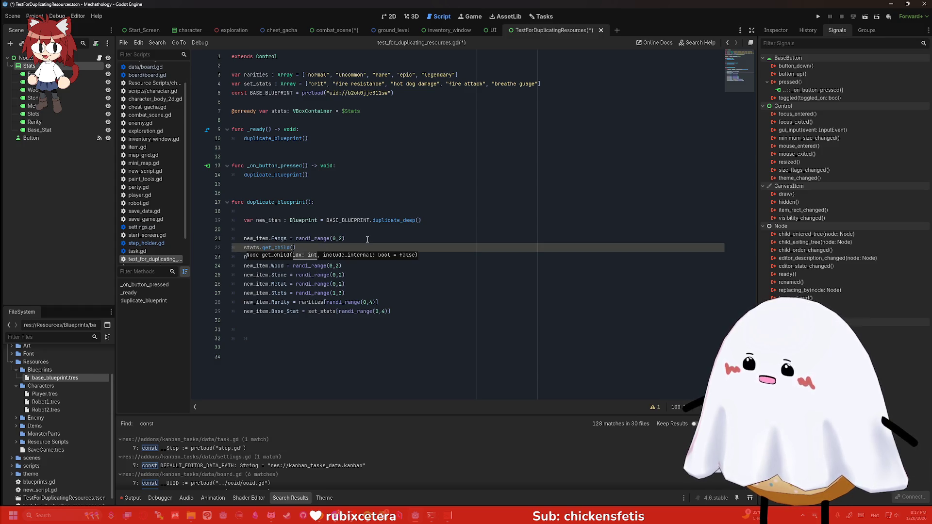
pyautogui.write('0')
pyautogui.press('End')
pyautogui.write('la')
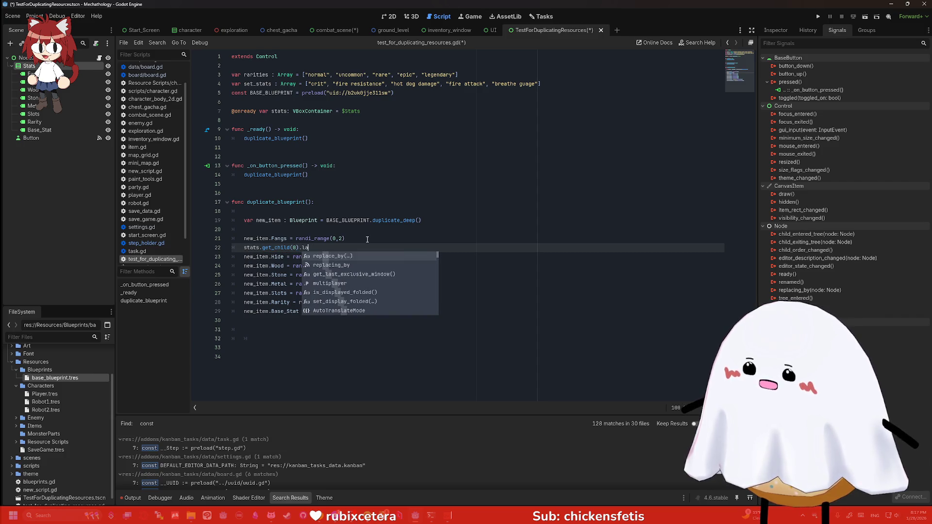
pyautogui.press('BackSpace')
pyautogui.press('BackSpace')
pyautogui.write('text =')
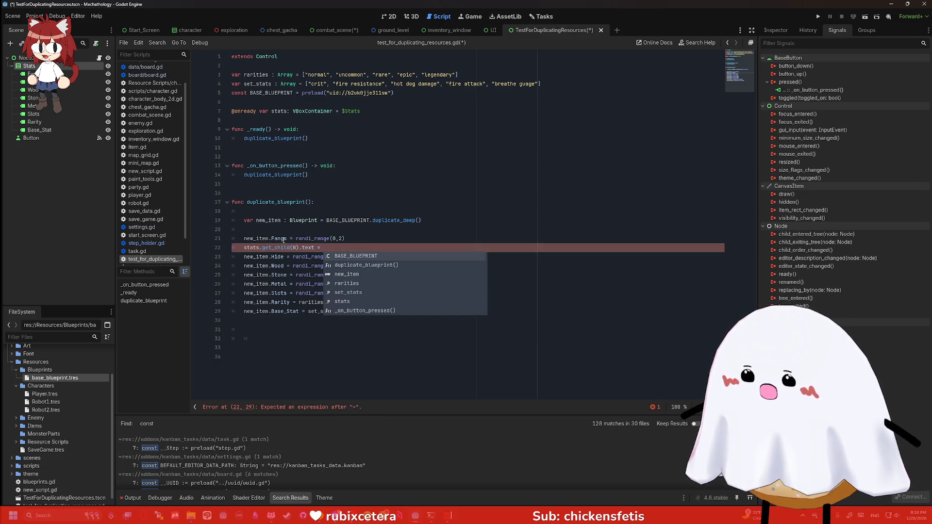
# Step: Set the first Stats label's text to new_item.Fangs and run the scene
pyautogui.moveTo(287, 238); pyautogui.dragTo(244, 238)
pyautogui.hotkey('ctrl', 'c')
pyautogui.click(335, 248)
pyautogui.hotkey('ctrl', 'v')
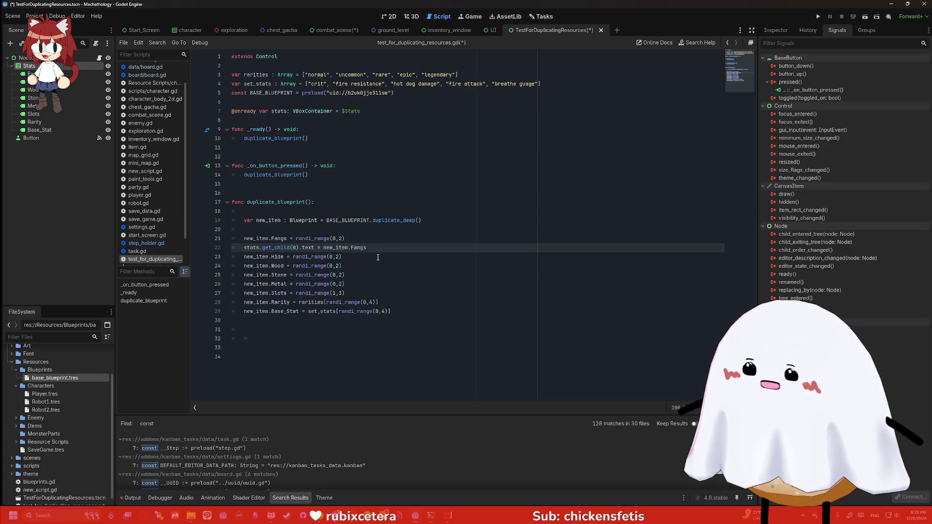
pyautogui.moveTo(378, 248)
pyautogui.mouseDown()
pyautogui.moveTo(246, 248)
pyautogui.moveTo(375, 250)
pyautogui.mouseUp()
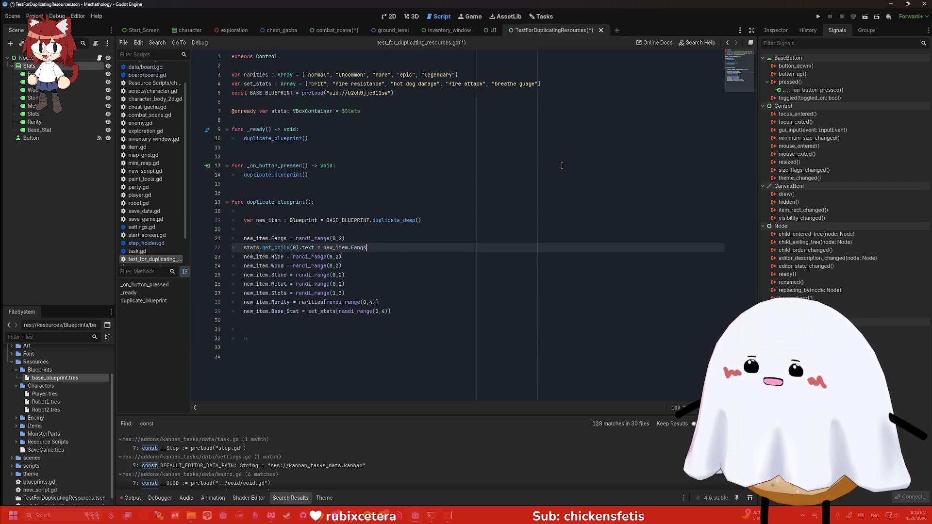
pyautogui.click(865, 16)
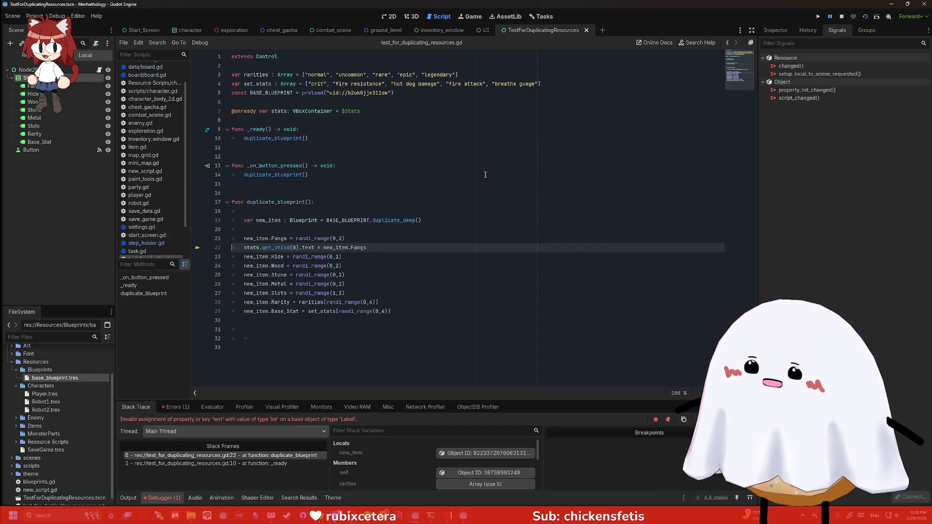
# Step: Wrap the value in str(), rerun the scene showing Fangs as 2, and copy the label line
pyautogui.click(323, 249)
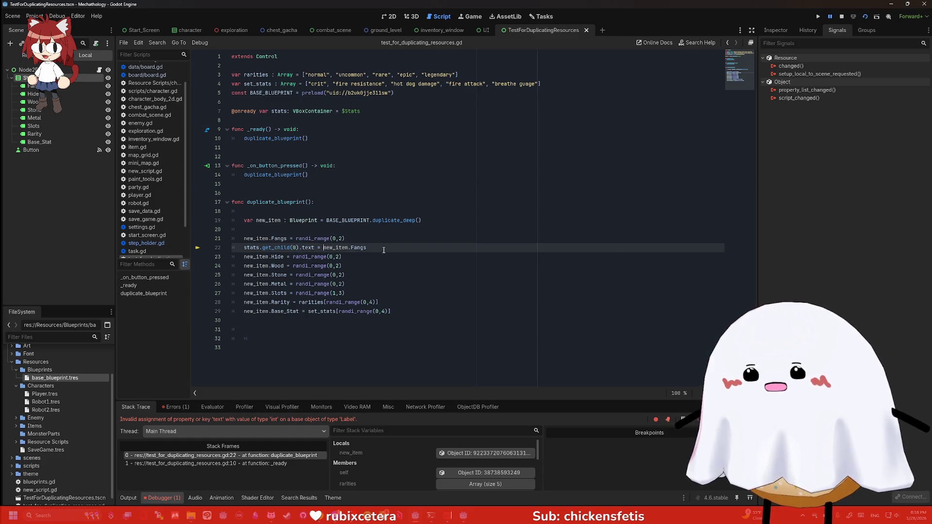
pyautogui.write('str(')
pyautogui.press('End')
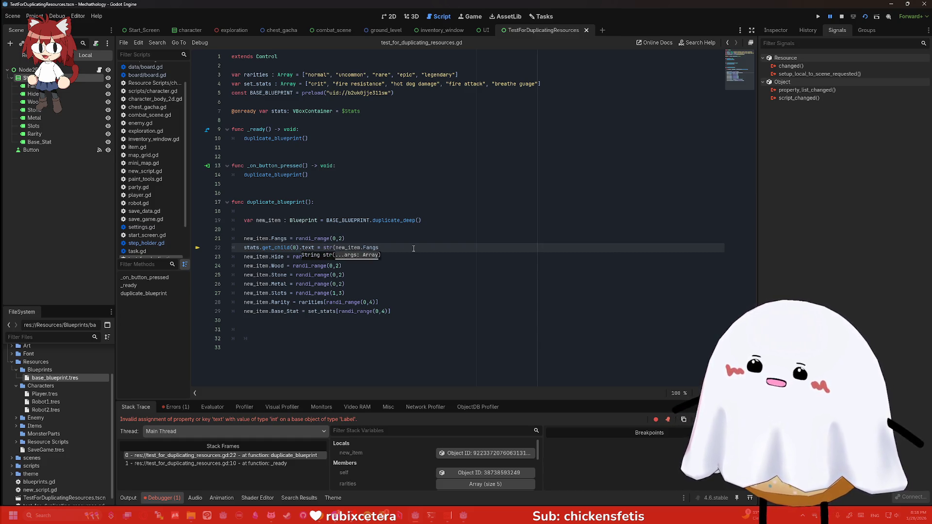
pyautogui.write(')')
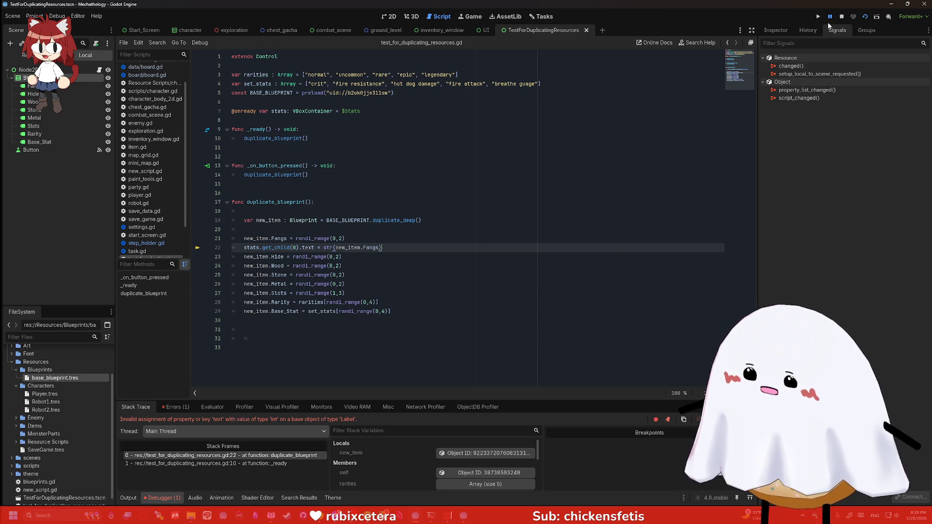
pyautogui.click(866, 17)
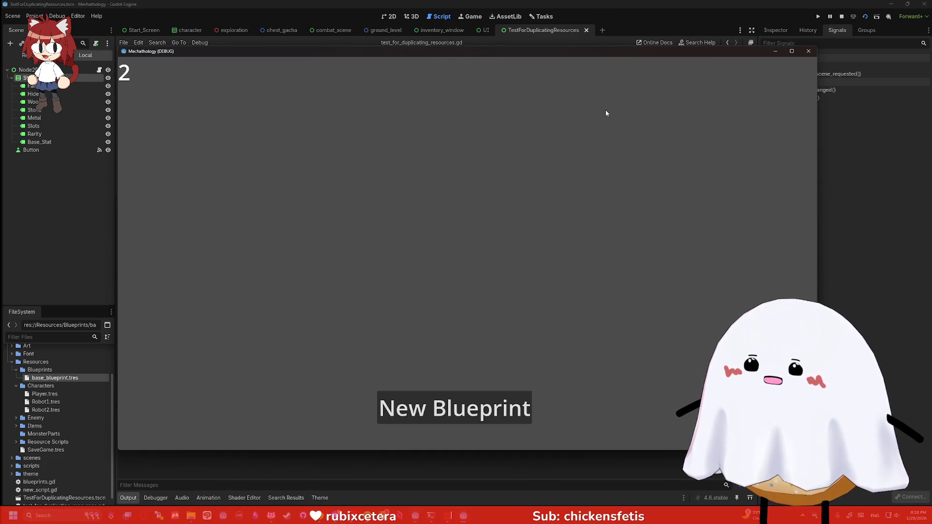
pyautogui.press('F8')
pyautogui.moveTo(391, 248); pyautogui.dragTo(243, 248)
pyautogui.click(365, 257)
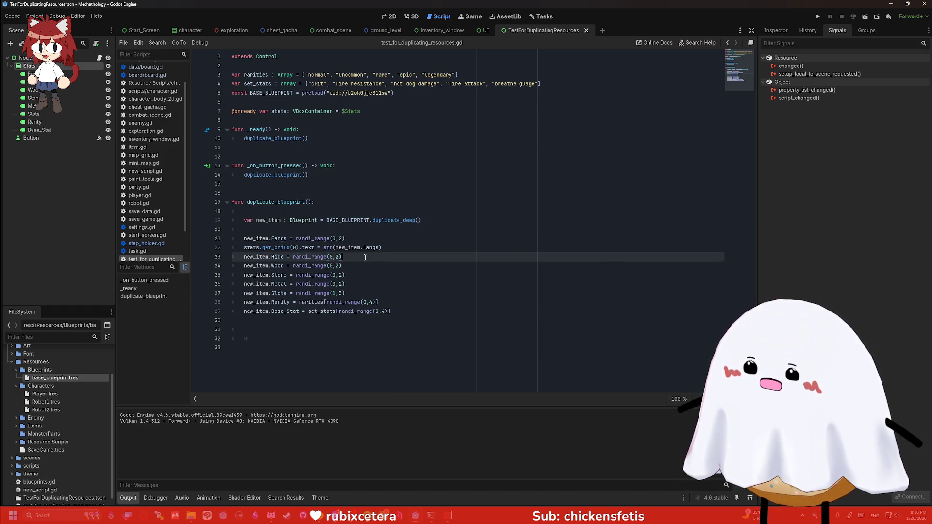
# Step: Paste the label line below the Hide, Wood, Stone, Metal and Slots rolls
pyautogui.press('Return')
pyautogui.hotkey('ctrl', 'v')
pyautogui.click(374, 277)
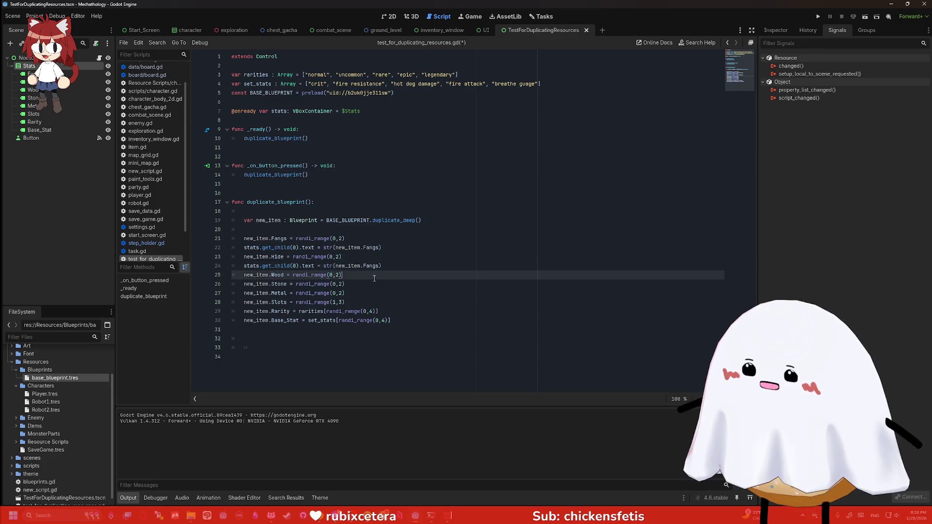
pyautogui.press('Return')
pyautogui.hotkey('ctrl', 'v')
pyautogui.click(361, 293)
pyautogui.press('Return')
pyautogui.hotkey('ctrl', 'v')
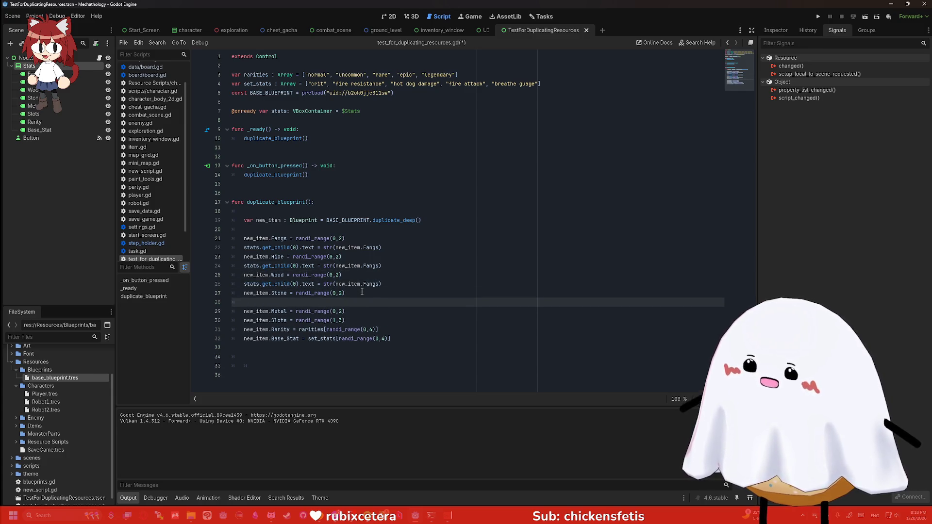
pyautogui.click(361, 312)
pyautogui.press('Return')
pyautogui.hotkey('ctrl', 'v')
pyautogui.click(368, 330)
pyautogui.press('Return')
pyautogui.hotkey('ctrl', 'v')
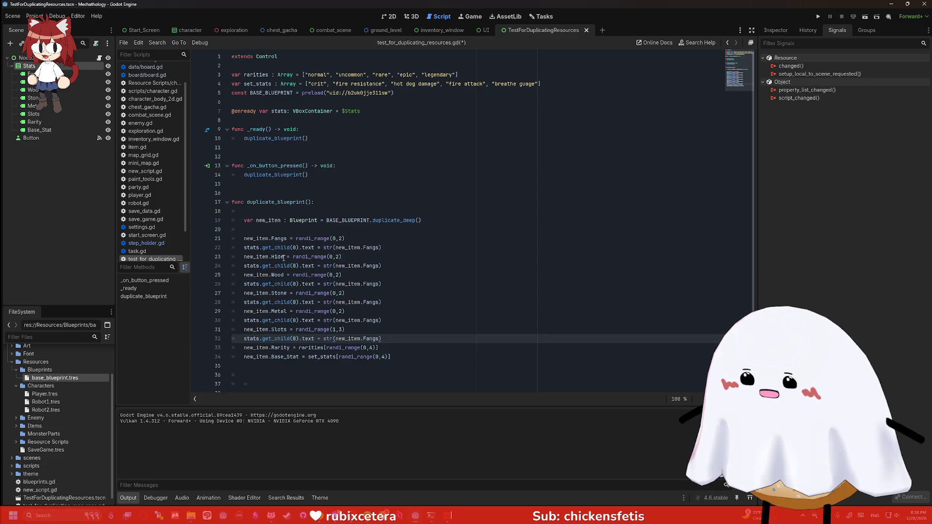
# Step: Replace new_item.Fangs on the pasted lines with new_item.Hide, Wood, Stone, Metal and Slots
pyautogui.moveTo(283, 258); pyautogui.dragTo(241, 261)
pyautogui.moveTo(381, 267); pyautogui.dragTo(243, 276)
pyautogui.hotkey('ctrl', 'v')
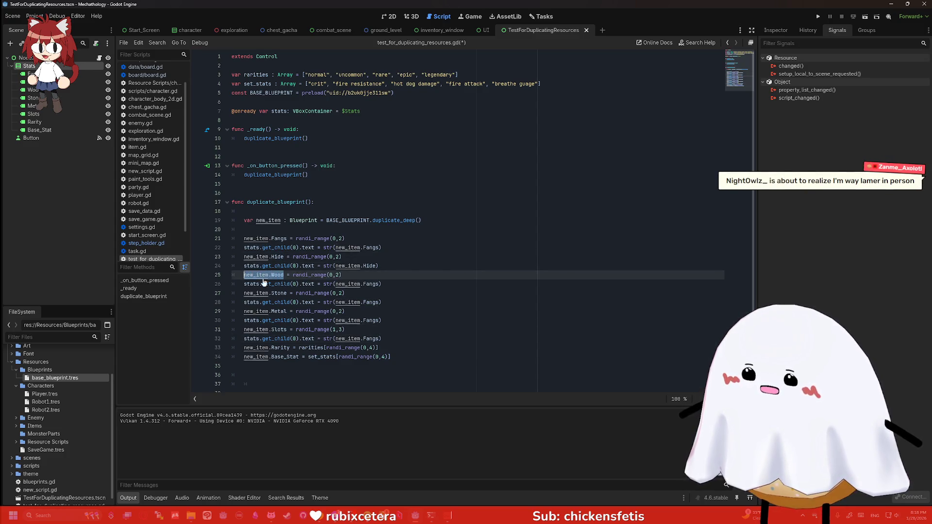
pyautogui.moveTo(379, 284); pyautogui.dragTo(244, 294)
pyautogui.hotkey('ctrl', 'v')
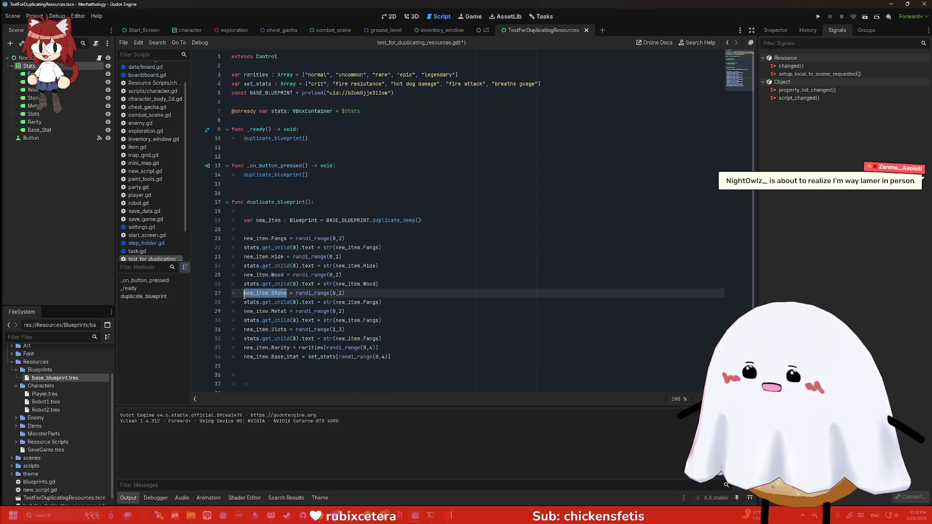
pyautogui.moveTo(380, 302); pyautogui.dragTo(245, 314)
pyautogui.hotkey('ctrl', 'v')
pyautogui.hotkey('ctrl', 'c')
pyautogui.moveTo(380, 320); pyautogui.dragTo(244, 330)
pyautogui.hotkey('ctrl', 'v')
pyautogui.hotkey('ctrl', 'c')
pyautogui.moveTo(378, 338); pyautogui.dragTo(336, 338)
pyautogui.hotkey('ctrl', 'v')
# Step: Open a line after the Rarity roll and renumber the five label lines to get_child 1 through 5
pyautogui.click(388, 348)
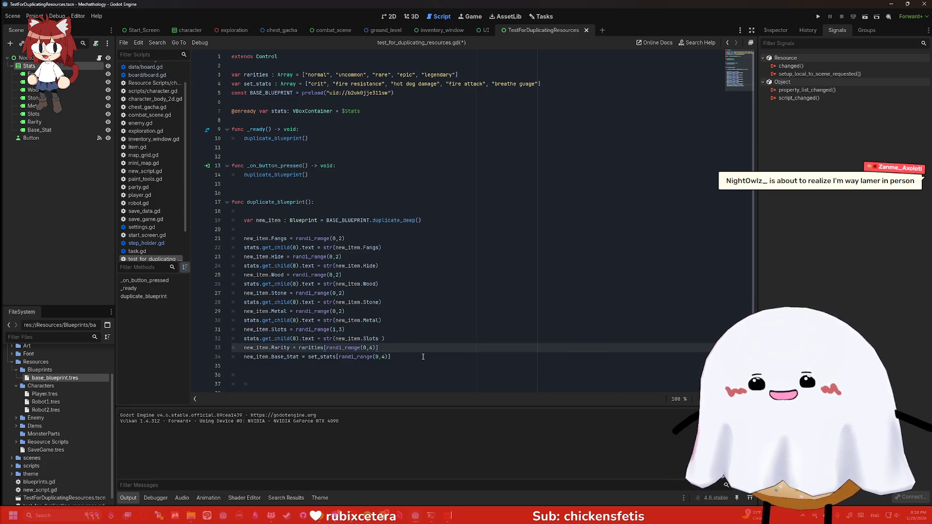
pyautogui.press('Return')
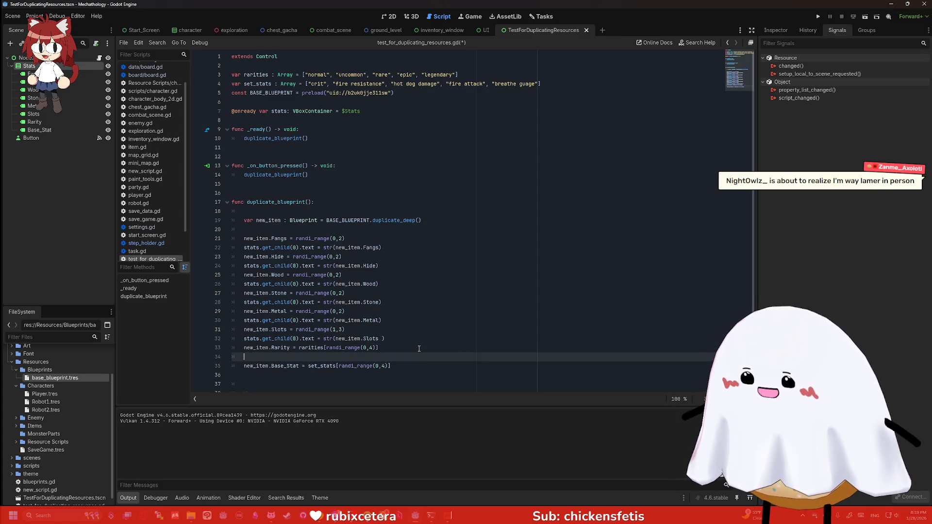
pyautogui.doubleClick(293, 266)
pyautogui.write('1')
pyautogui.doubleClick(293, 284)
pyautogui.write('2')
pyautogui.doubleClick(294, 302)
pyautogui.write('3')
pyautogui.doubleClick(294, 321)
pyautogui.write('4')
pyautogui.doubleClick(294, 339)
pyautogui.write('5')
# Step: Copy the Slots label line onto the blank line below Rarity
pyautogui.moveTo(386, 338); pyautogui.dragTo(244, 338)
pyautogui.hotkey('ctrl', 'c')
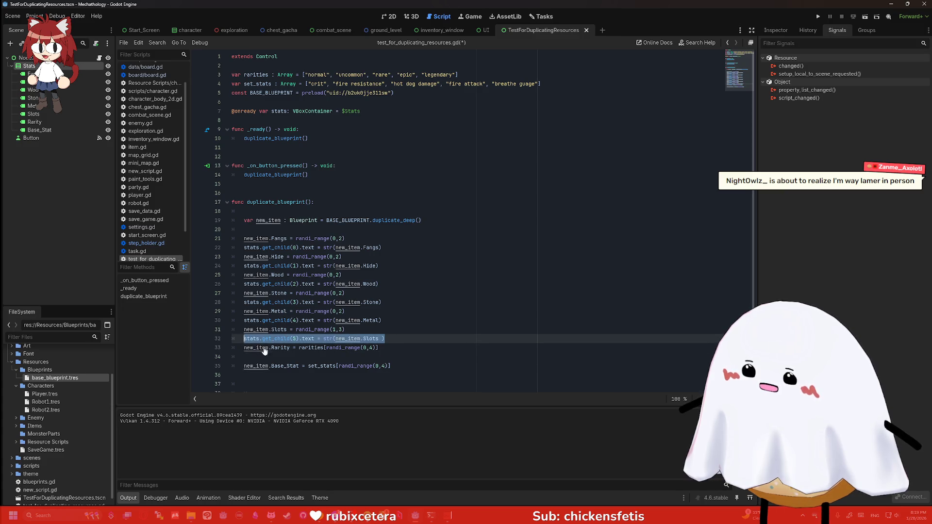
pyautogui.click(351, 357)
pyautogui.hotkey('ctrl', 'v')
# Step: Change the new line to get_child(6).text = new_item.Rarity
pyautogui.doubleClick(295, 357)
pyautogui.write('6')
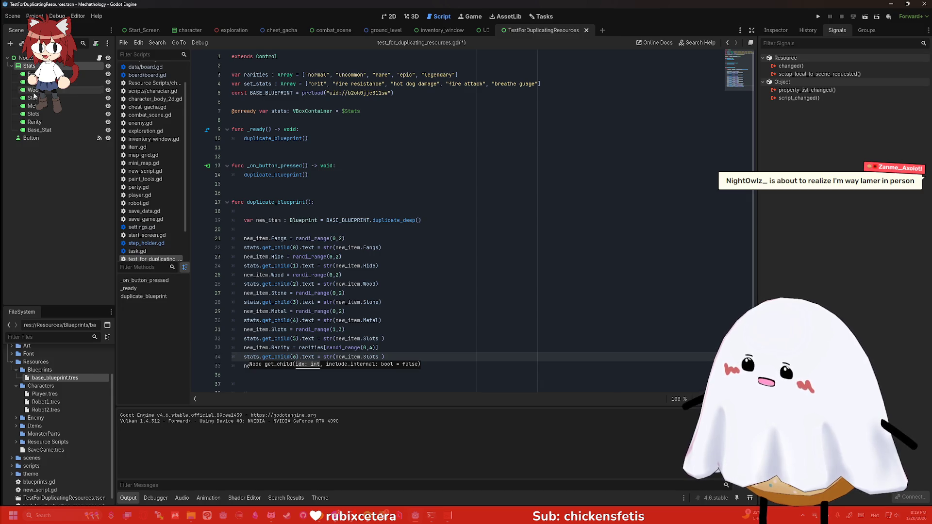
pyautogui.click(391, 360)
pyautogui.press('BackSpace')
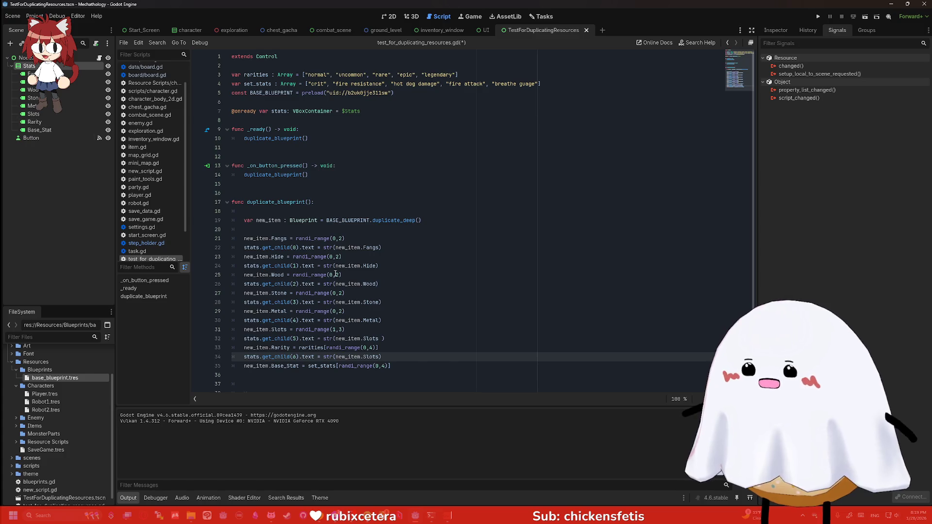
pyautogui.moveTo(382, 357); pyautogui.dragTo(339, 357)
pyautogui.click(399, 357)
pyautogui.moveTo(398, 358); pyautogui.dragTo(323, 357)
pyautogui.press('BackSpace')
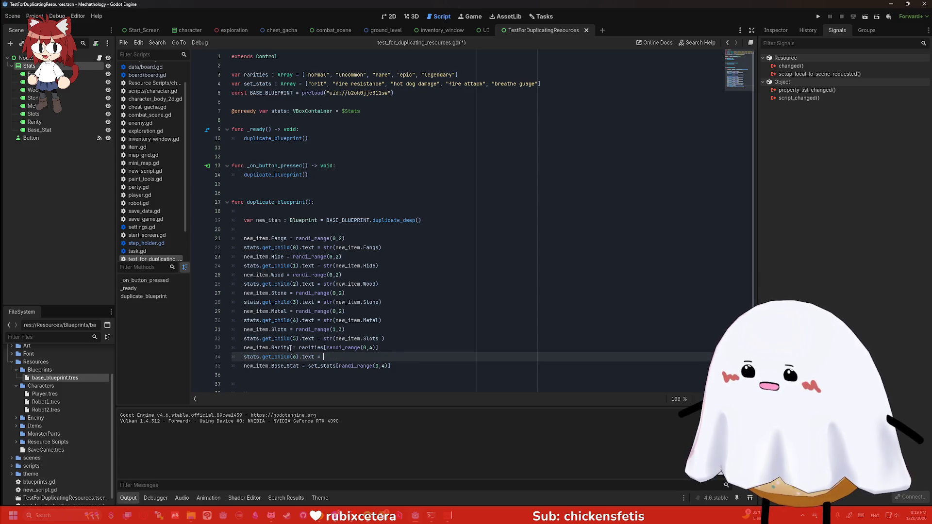
pyautogui.write('new_item.Rarity')
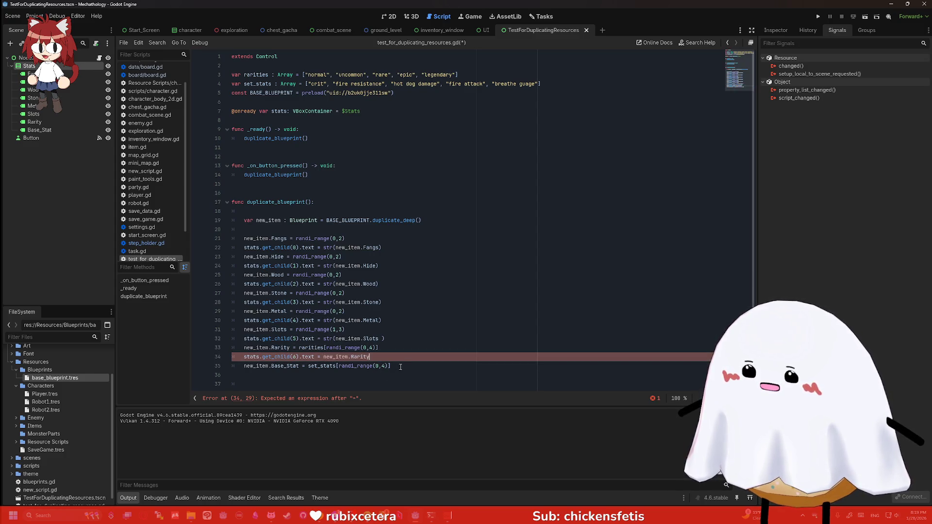
# Step: Add a get_child(7).text = new_item.Base_Stat line below Base_Stat and run the scene with F6
pyautogui.click(404, 366)
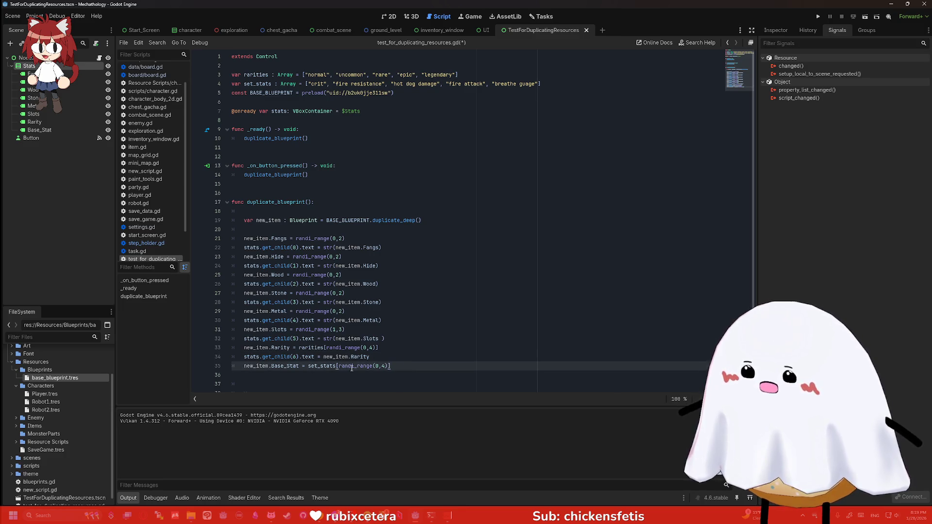
pyautogui.moveTo(370, 357); pyautogui.dragTo(240, 357)
pyautogui.hotkey('ctrl', 'c')
pyautogui.click(399, 366)
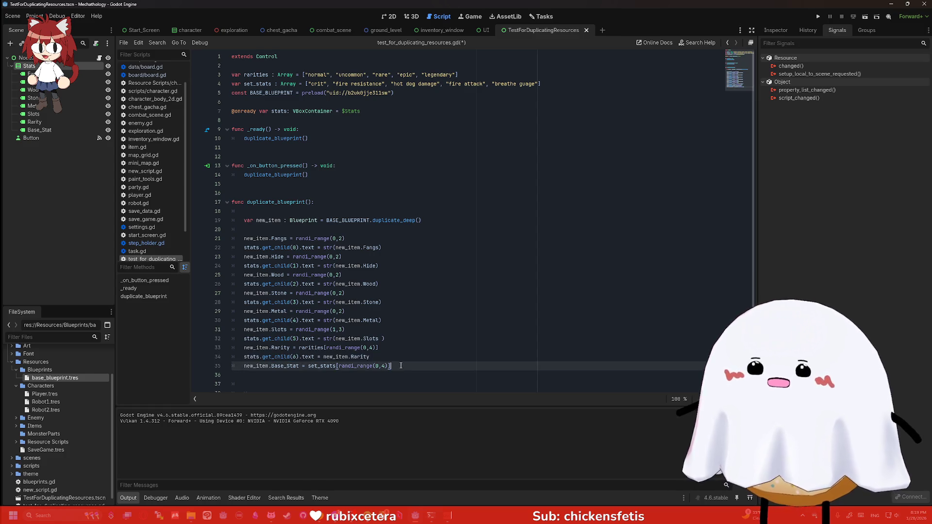
pyautogui.press('Return')
pyautogui.hotkey('ctrl', 'v')
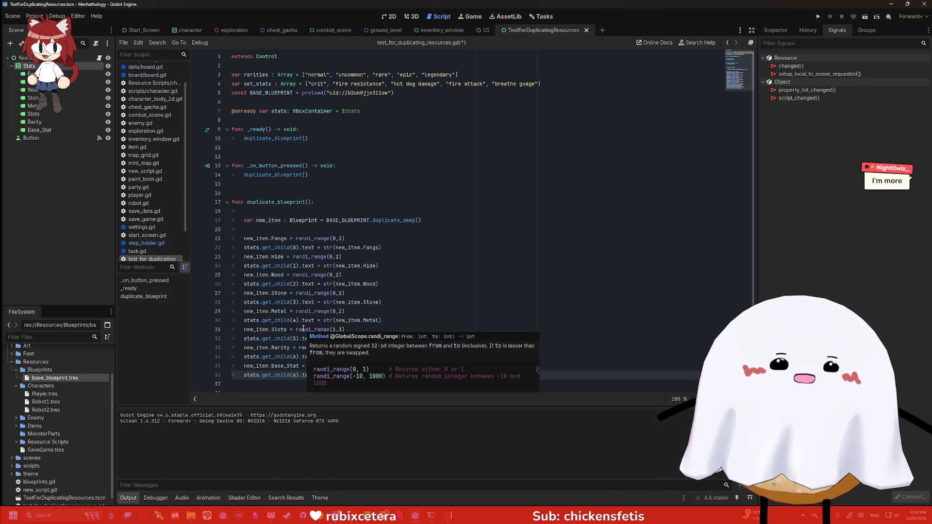
pyautogui.doubleClick(296, 375)
pyautogui.write('7')
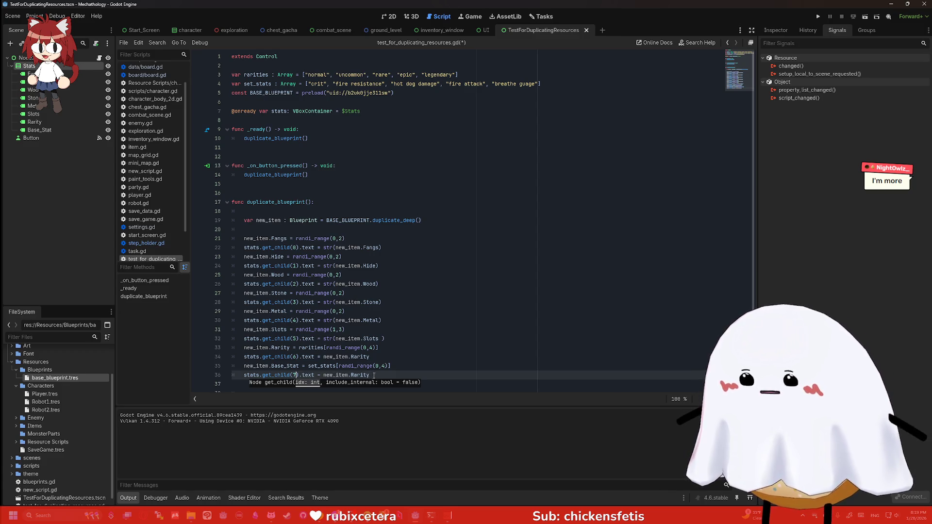
pyautogui.click(297, 365)
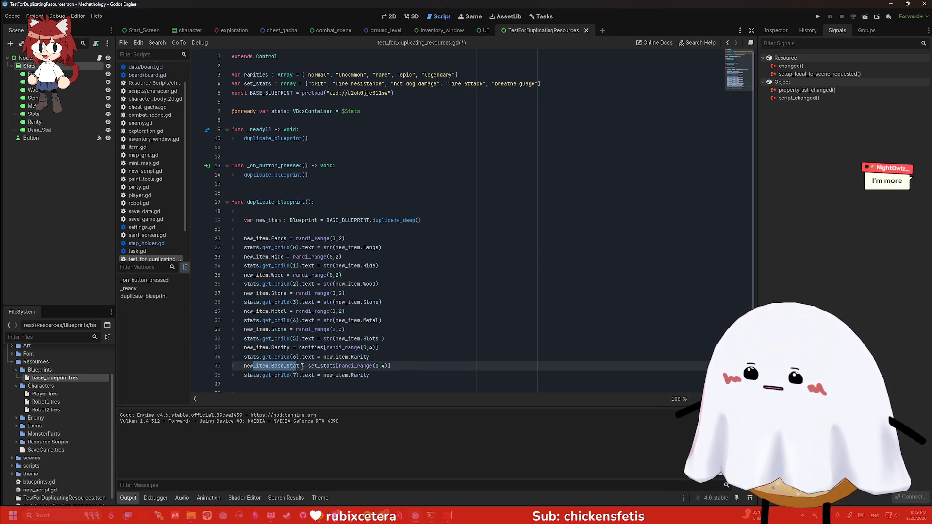
pyautogui.moveTo(369, 375); pyautogui.dragTo(320, 377)
pyautogui.hotkey('ctrl', 'v')
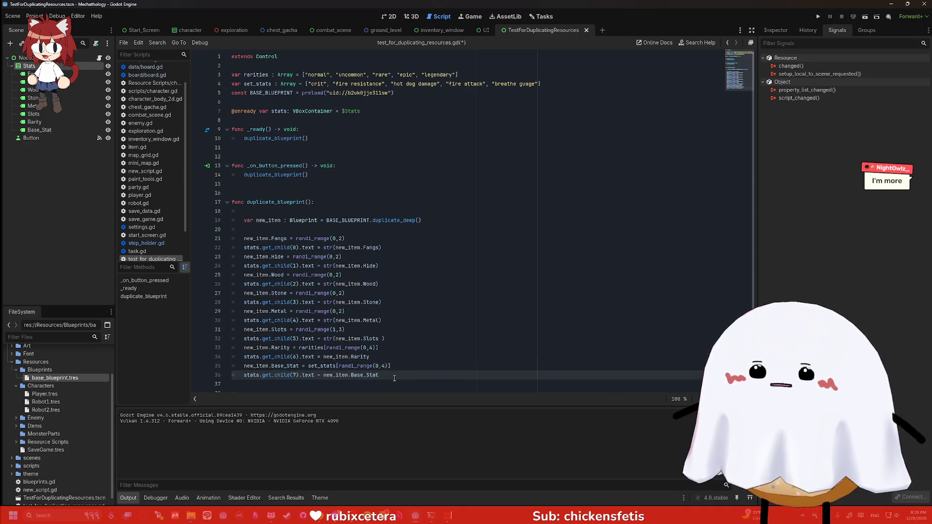
pyautogui.press('Return')
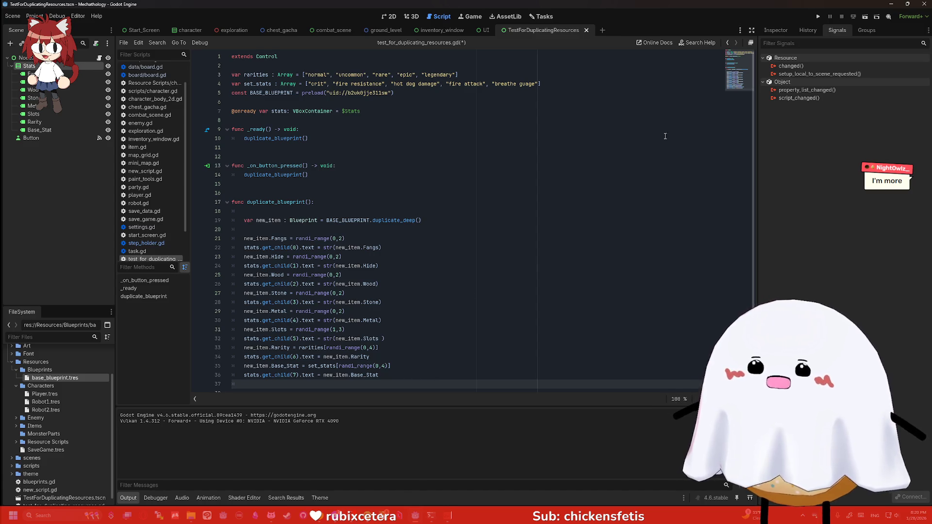
pyautogui.press('F6')
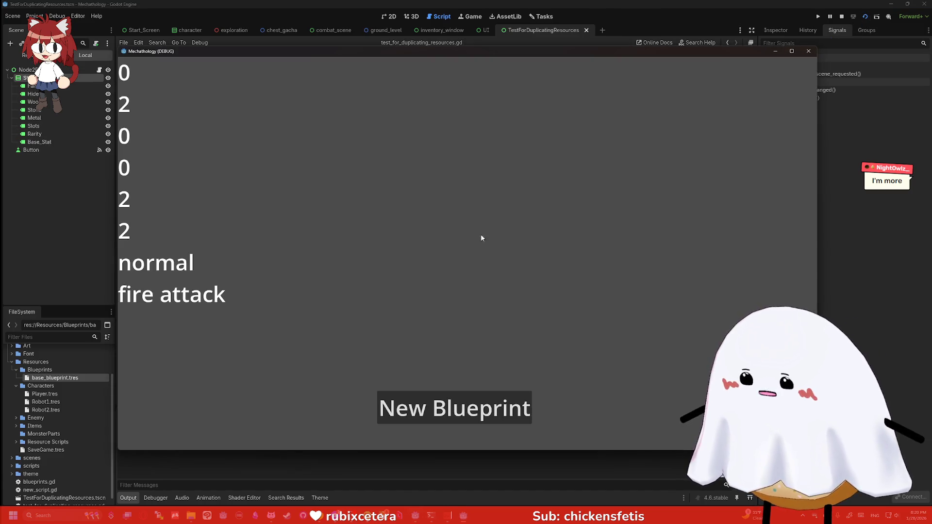
# Step: Roll three new random blueprints in the running scene, then stop the game
pyautogui.click(484, 416)
pyautogui.click(485, 417)
pyautogui.click(484, 416)
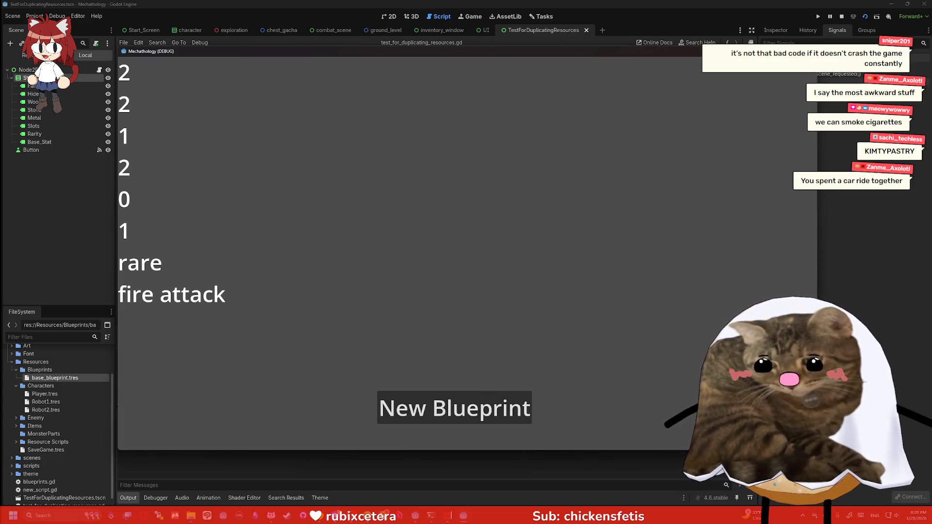
pyautogui.press('F8')
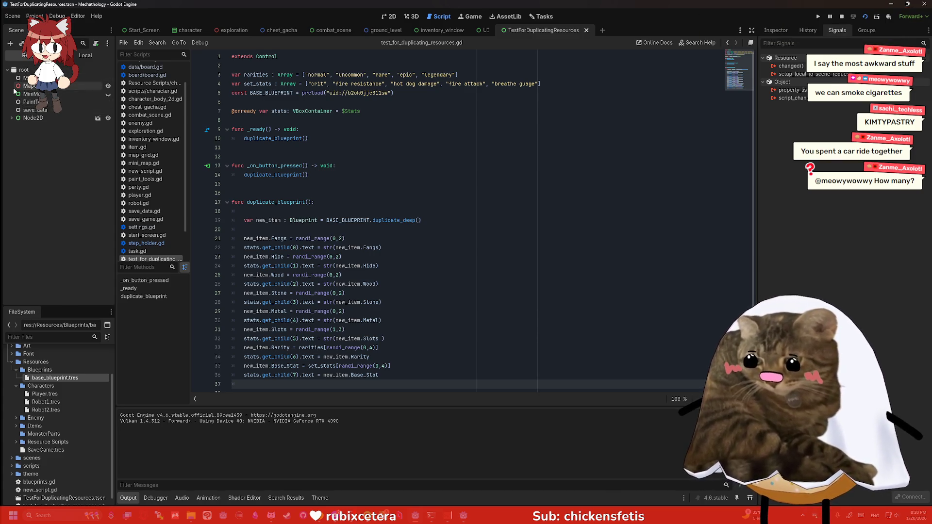
# Step: Expand Node2D in the Scene dock to check its Stats labels, then collapse it again
pyautogui.click(38, 112)
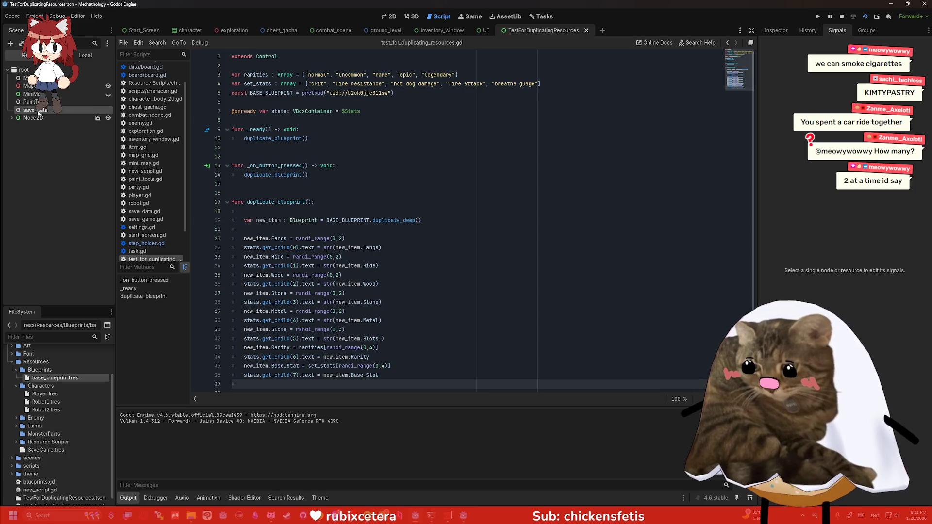
pyautogui.click(11, 118)
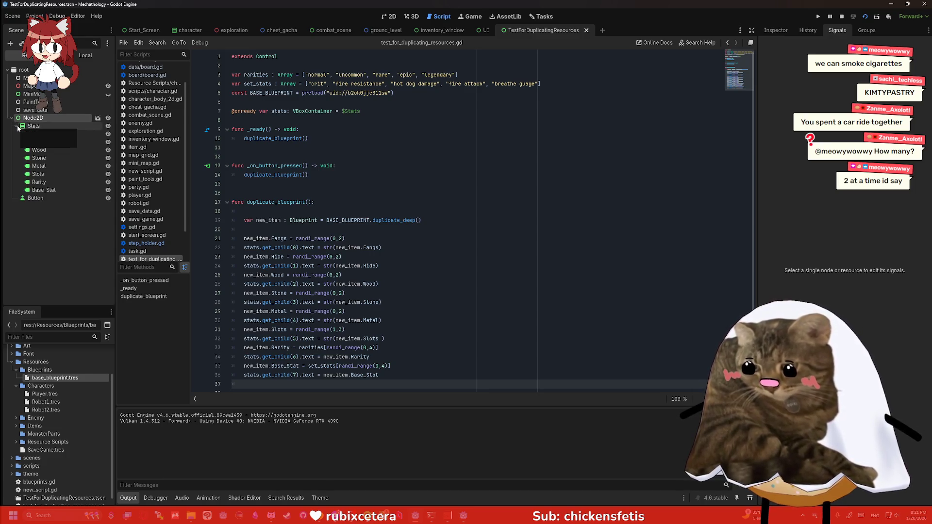
pyautogui.click(11, 118)
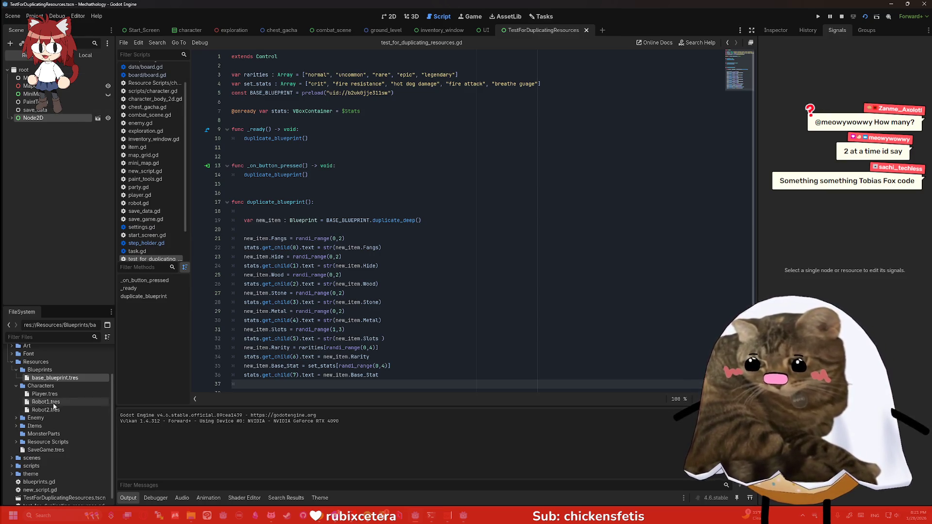
pyautogui.click(67, 207)
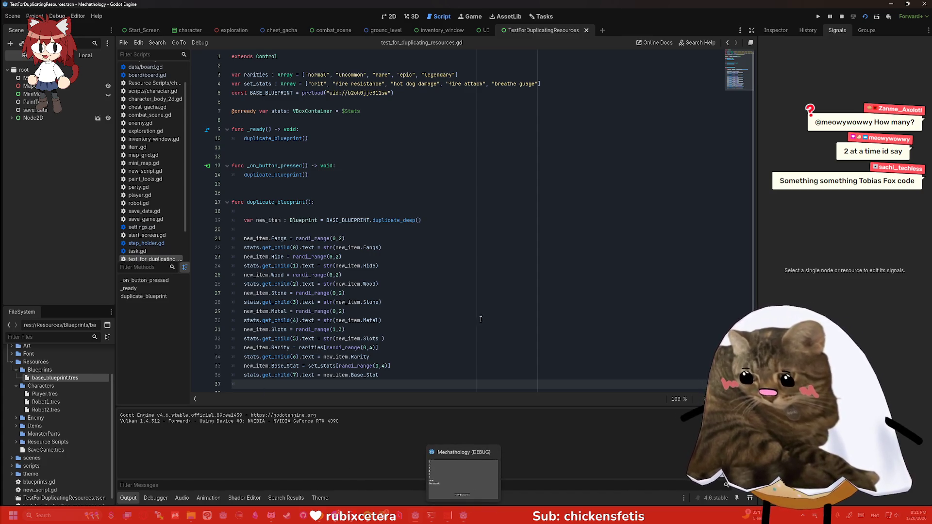
# Step: Scroll through the script, stop the running game, and switch to the full-screen window
pyautogui.scroll(-1, 476, 304)
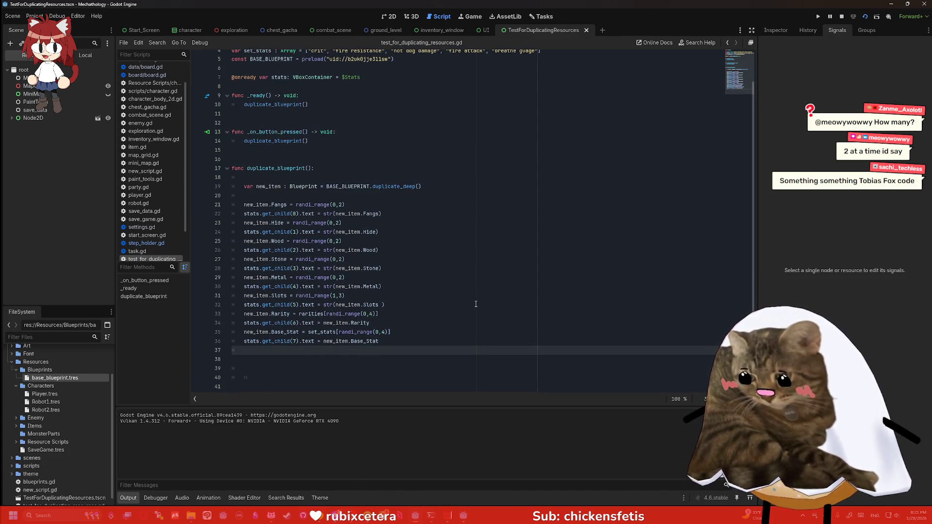
pyautogui.scroll(1, 475, 304)
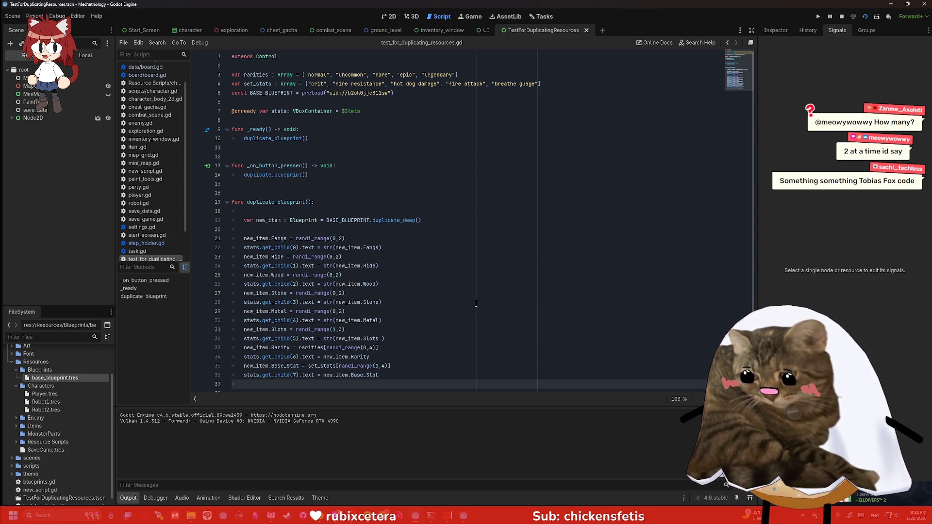
pyautogui.scroll(-1, 476, 304)
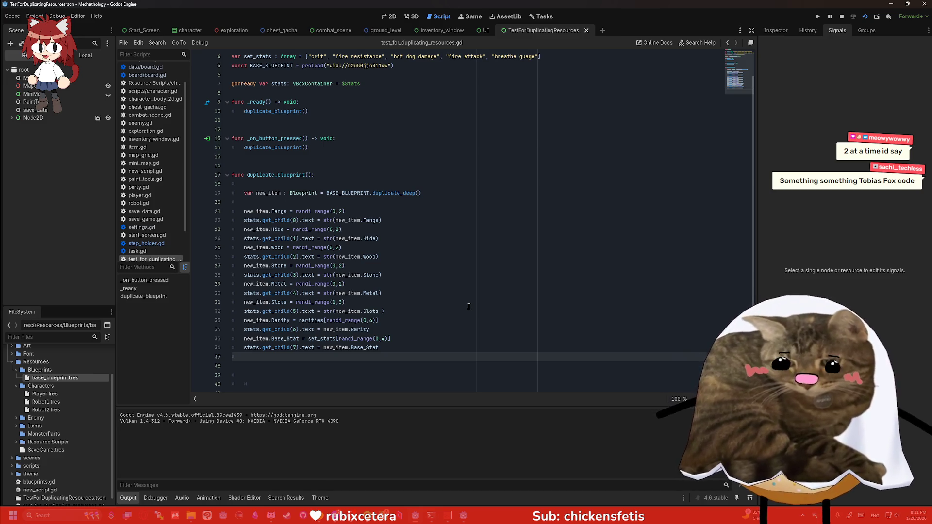
pyautogui.press('F8')
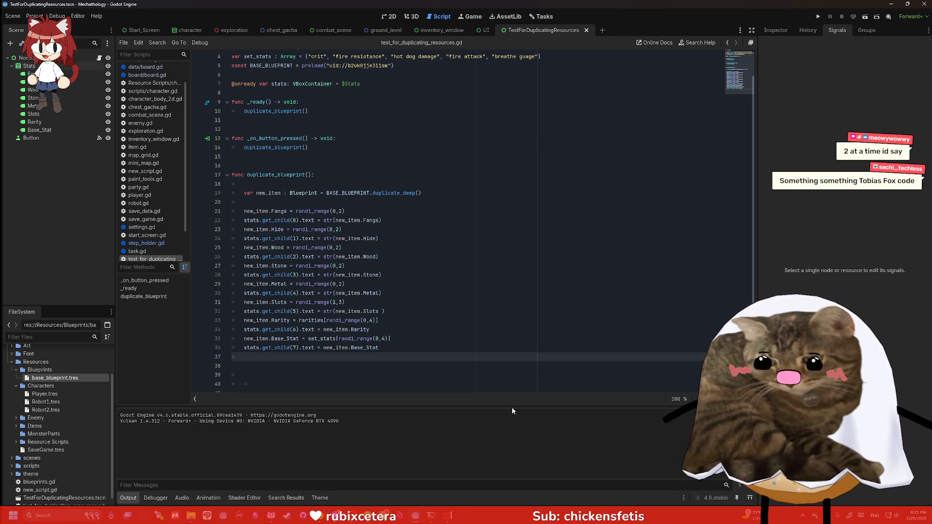
pyautogui.press('F6')
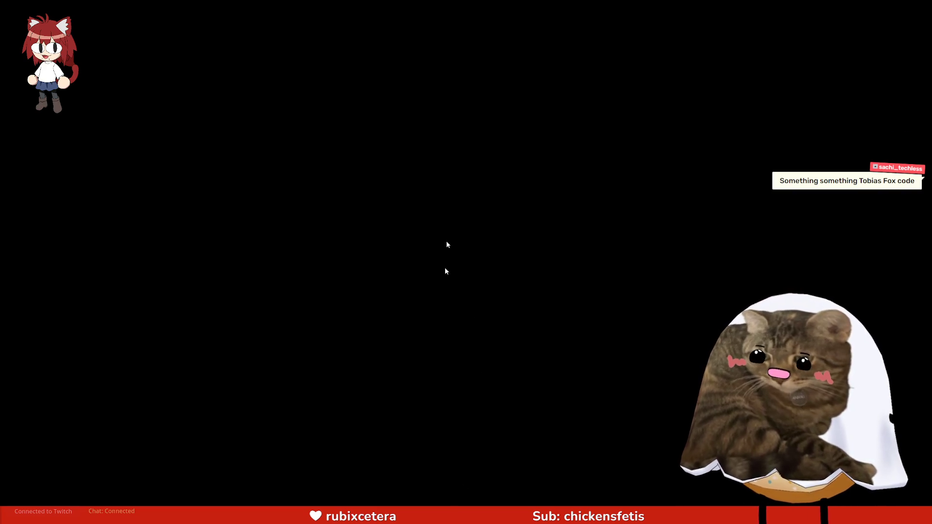
# Step: Alt+Tab back to the Godot editor showing test_for_duplicating_resources.gd
pyautogui.hotkey('alt', 'Tab')
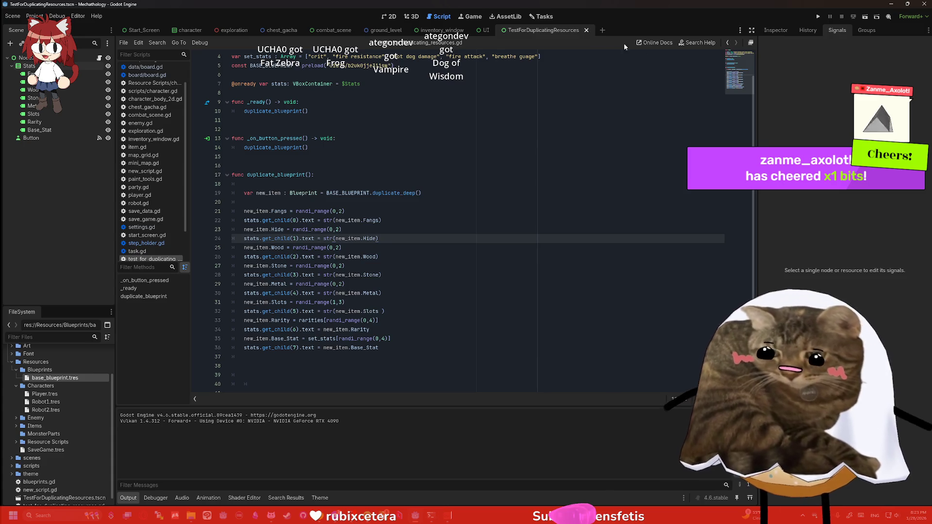
pyautogui.scroll(-1, 442, 230)
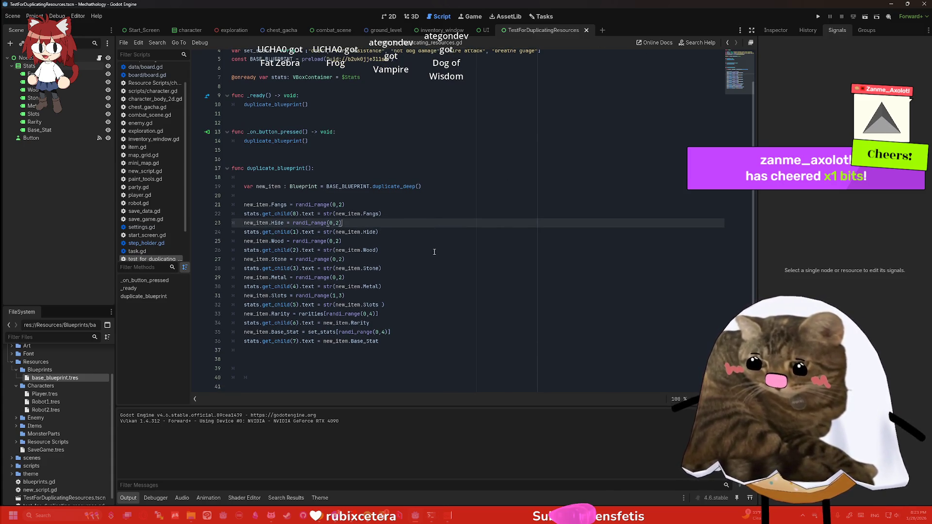
pyautogui.click(461, 350)
pyautogui.moveTo(461, 351); pyautogui.dragTo(233, 196)
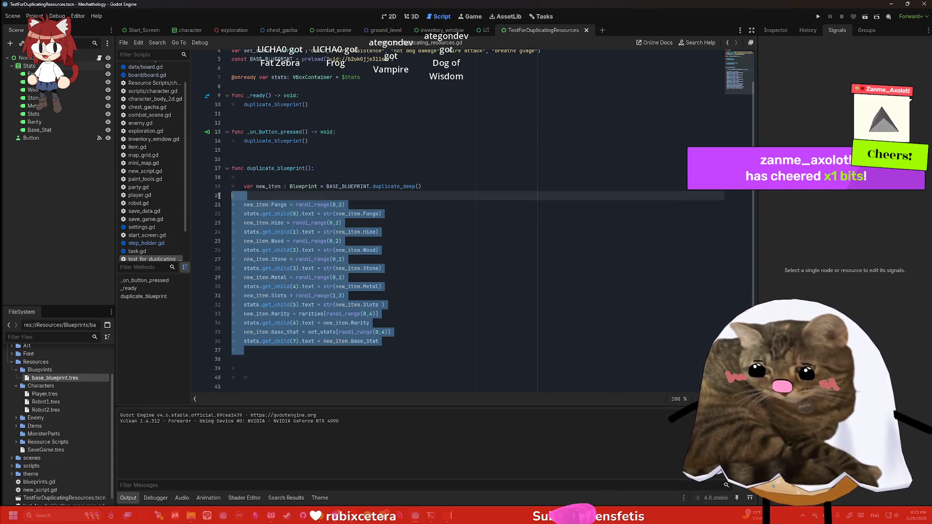
pyautogui.click(398, 204)
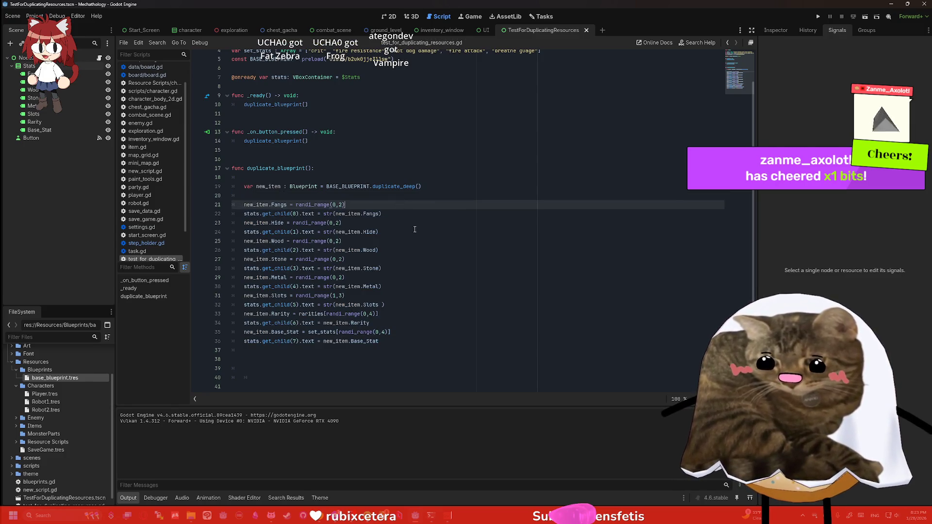
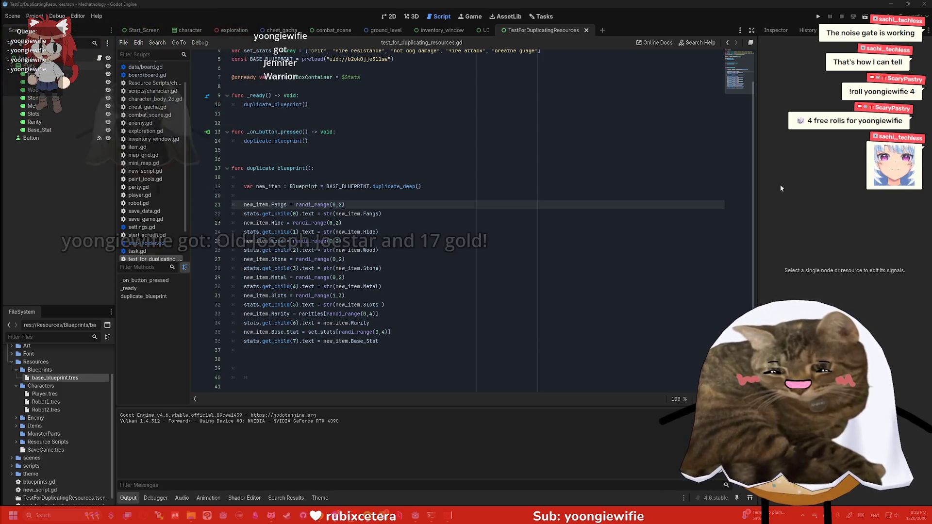
# Step: Leave the Godot script and start Paint through a Start-menu search for 'paint'
pyautogui.click(484, 241)
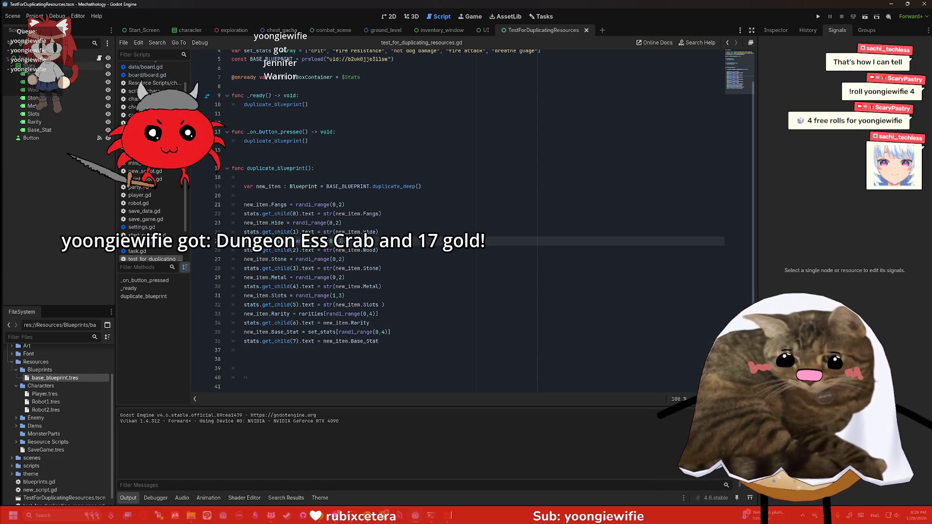
pyautogui.press('super')
pyautogui.write('paint')
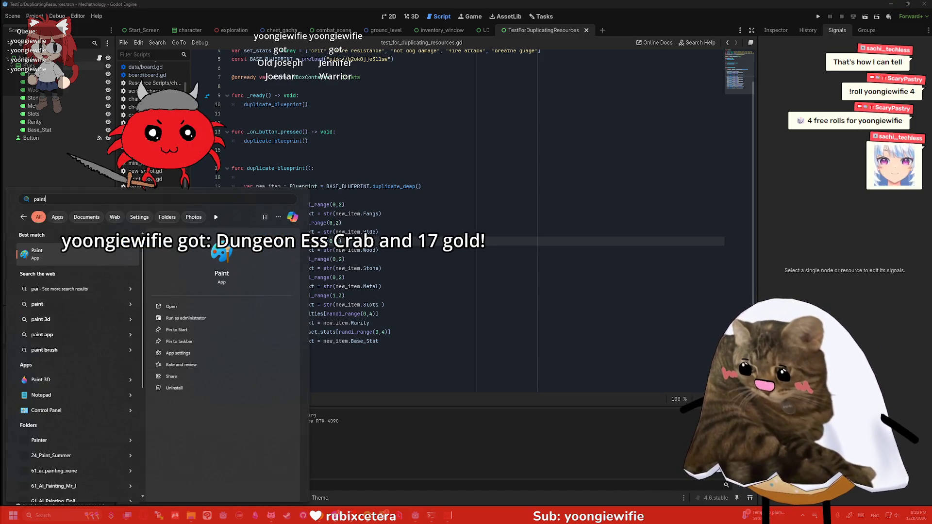
pyautogui.click(131, 256)
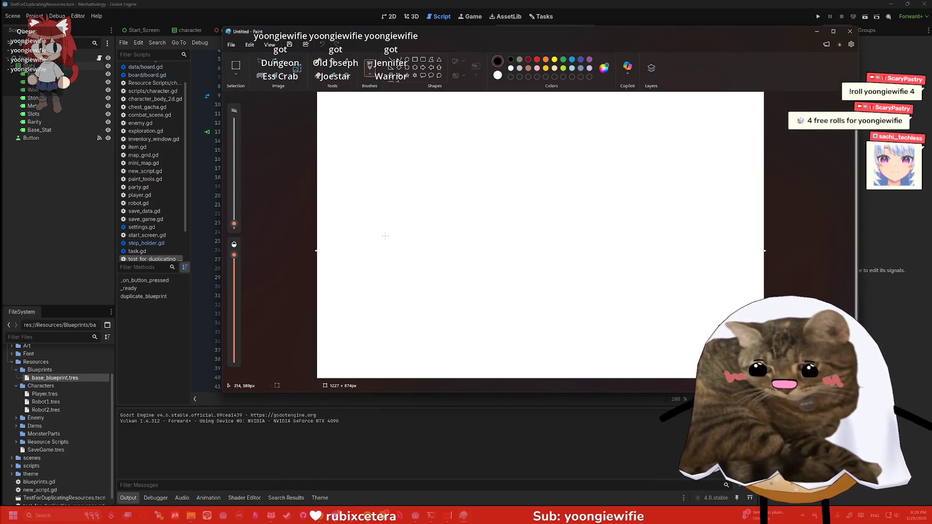
# Step: Pencil-sketch a tabletop, a seated figure with head and arms, and a small figure at right
pyautogui.moveTo(639, 321); pyautogui.dragTo(317, 316)
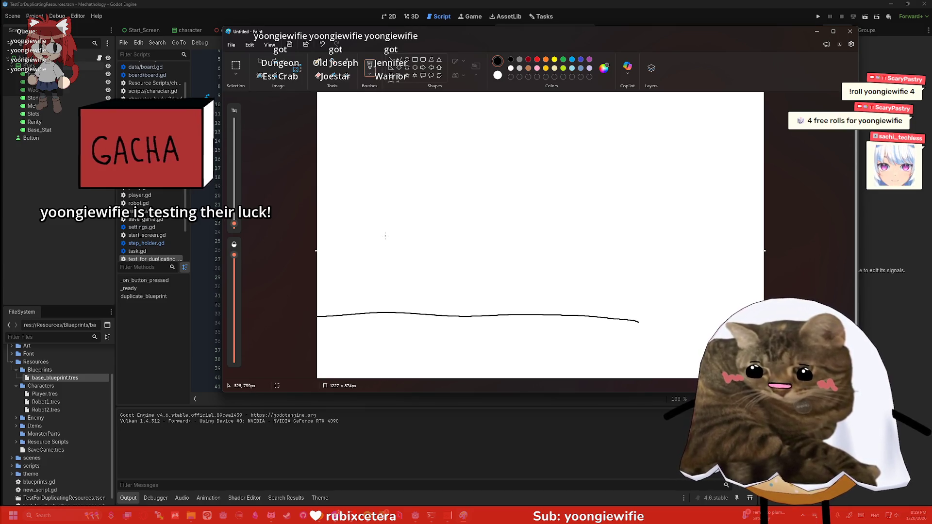
pyautogui.moveTo(443, 370)
pyautogui.mouseDown()
pyautogui.moveTo(495, 260)
pyautogui.moveTo(550, 370)
pyautogui.mouseUp()
pyautogui.moveTo(470, 262)
pyautogui.mouseDown()
pyautogui.moveTo(466, 209)
pyautogui.moveTo(520, 262)
pyautogui.mouseUp()
pyautogui.moveTo(444, 302)
pyautogui.mouseDown()
pyautogui.moveTo(427, 300)
pyautogui.moveTo(429, 284)
pyautogui.moveTo(450, 283)
pyautogui.mouseUp()
pyautogui.moveTo(541, 290)
pyautogui.mouseDown()
pyautogui.moveTo(561, 289)
pyautogui.moveTo(565, 305)
pyautogui.mouseUp()
pyautogui.moveTo(319, 311)
pyautogui.mouseDown()
pyautogui.moveTo(345, 279)
pyautogui.moveTo(326, 292)
pyautogui.moveTo(408, 279)
pyautogui.mouseUp()
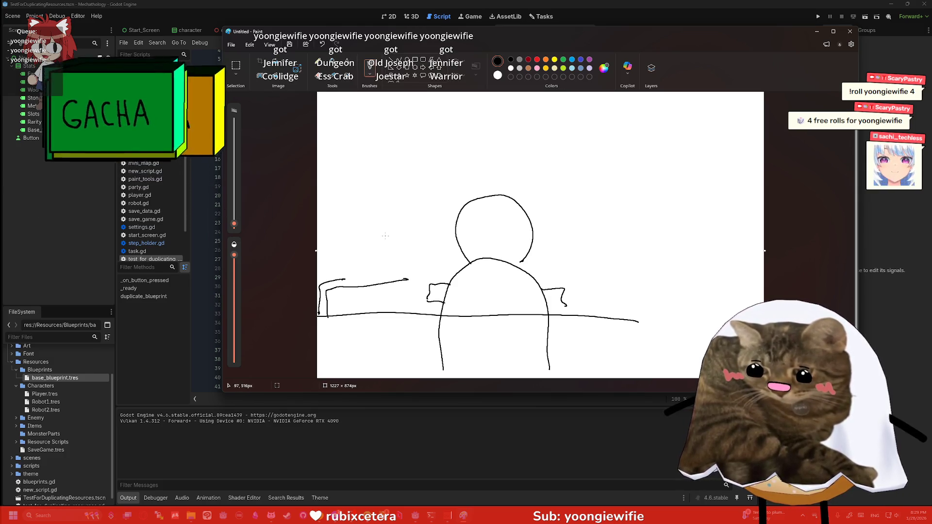
pyautogui.moveTo(347, 279); pyautogui.dragTo(455, 255)
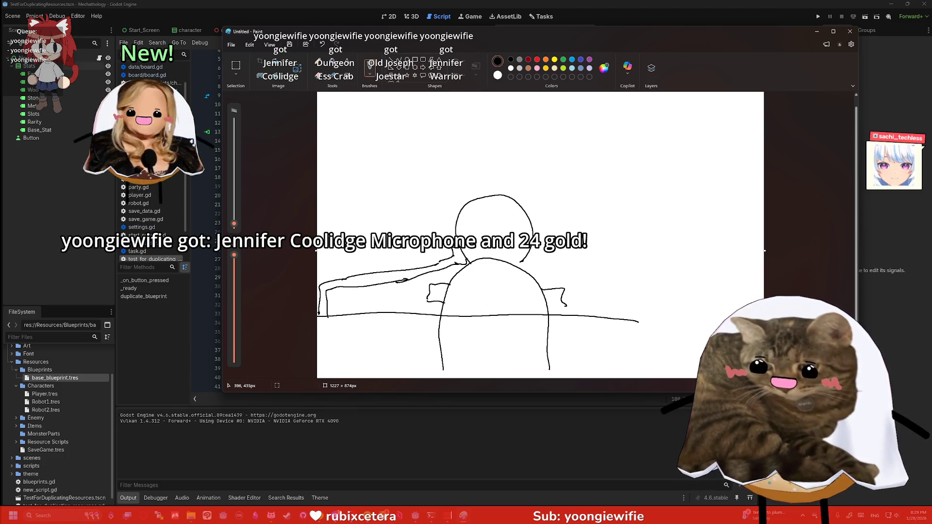
pyautogui.moveTo(661, 203)
pyautogui.mouseDown()
pyautogui.moveTo(644, 295)
pyautogui.moveTo(634, 240)
pyautogui.moveTo(686, 228)
pyautogui.moveTo(672, 230)
pyautogui.mouseUp()
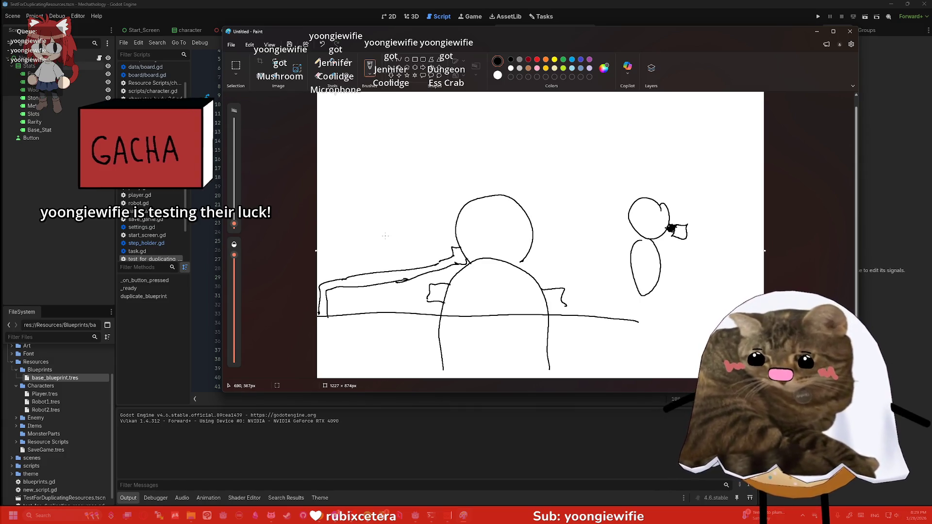
pyautogui.hotkey('alt', 'F4')
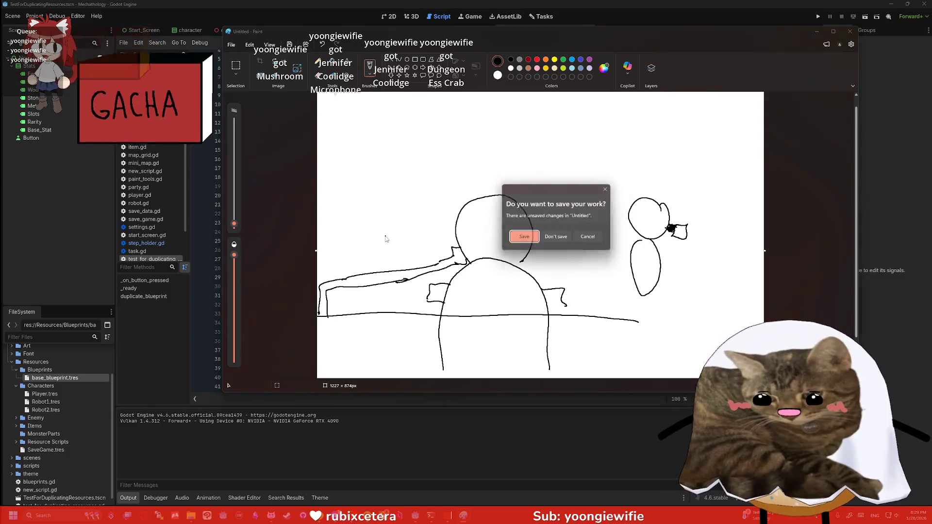
# Step: Discard the old sketch and draw a desk with keyboard, two monitors and a stand
pyautogui.click(540, 229)
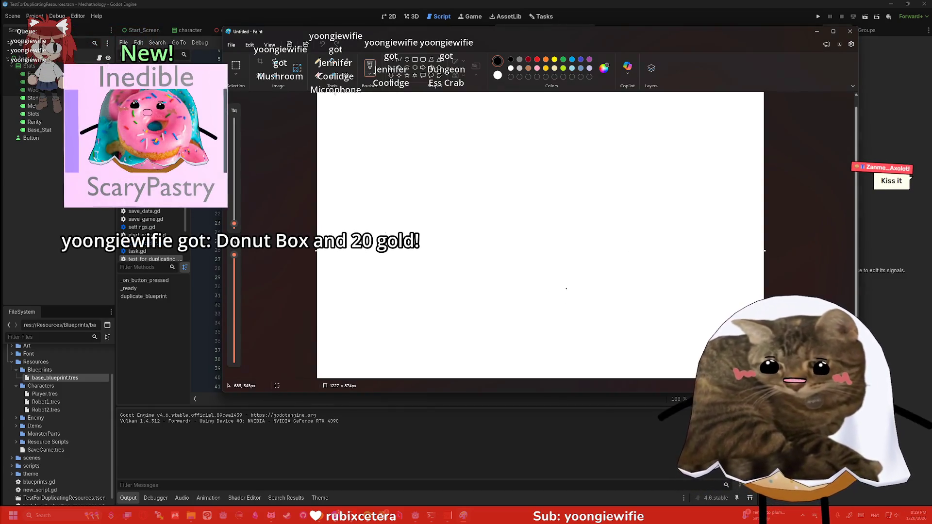
pyautogui.moveTo(640, 297)
pyautogui.mouseDown()
pyautogui.moveTo(544, 309)
pyautogui.moveTo(452, 294)
pyautogui.moveTo(566, 252)
pyautogui.moveTo(647, 292)
pyautogui.mouseUp()
pyautogui.moveTo(587, 295)
pyautogui.mouseDown()
pyautogui.moveTo(531, 300)
pyautogui.moveTo(550, 279)
pyautogui.moveTo(589, 295)
pyautogui.mouseUp()
pyautogui.moveTo(461, 224)
pyautogui.mouseDown()
pyautogui.moveTo(489, 270)
pyautogui.moveTo(527, 216)
pyautogui.mouseUp()
pyautogui.moveTo(563, 268)
pyautogui.mouseDown()
pyautogui.moveTo(557, 212)
pyautogui.moveTo(640, 259)
pyautogui.mouseUp()
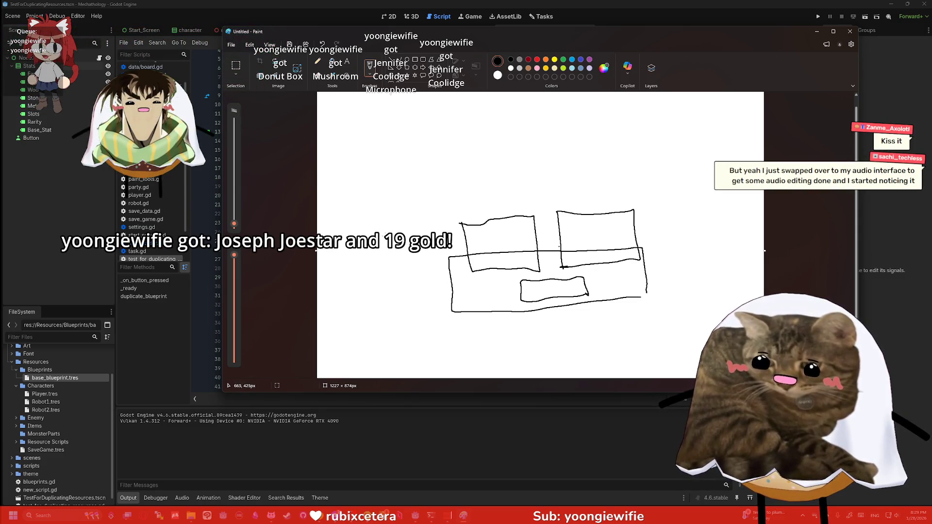
pyautogui.moveTo(544, 224); pyautogui.dragTo(559, 241)
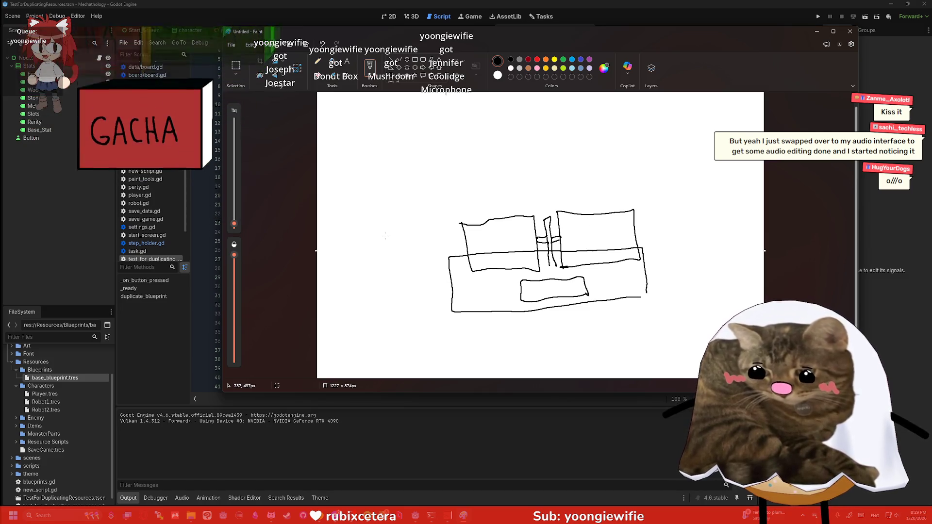
pyautogui.moveTo(592, 248); pyautogui.dragTo(591, 238)
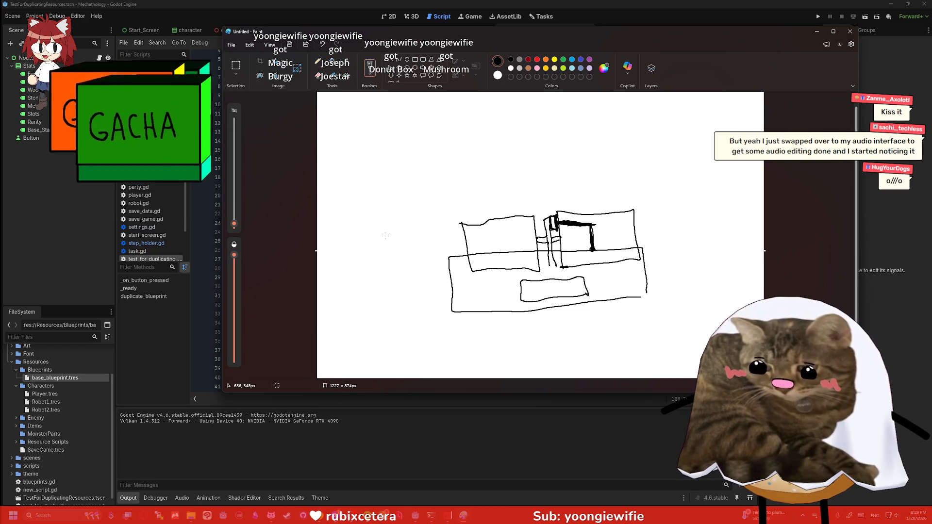
# Step: Add a seated figure and a second small desk sketch at right, then close Paint
pyautogui.moveTo(556, 275); pyautogui.dragTo(566, 288)
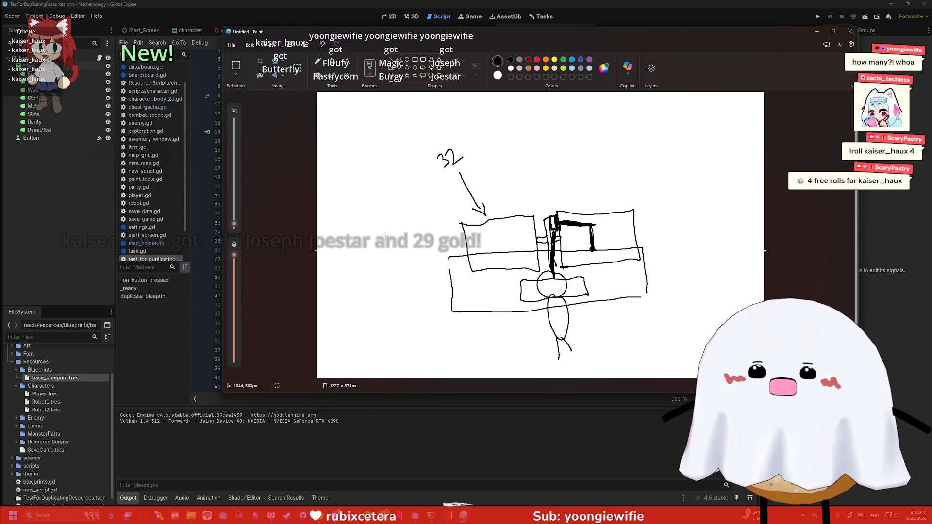
pyautogui.moveTo(693, 251); pyautogui.dragTo(692, 273)
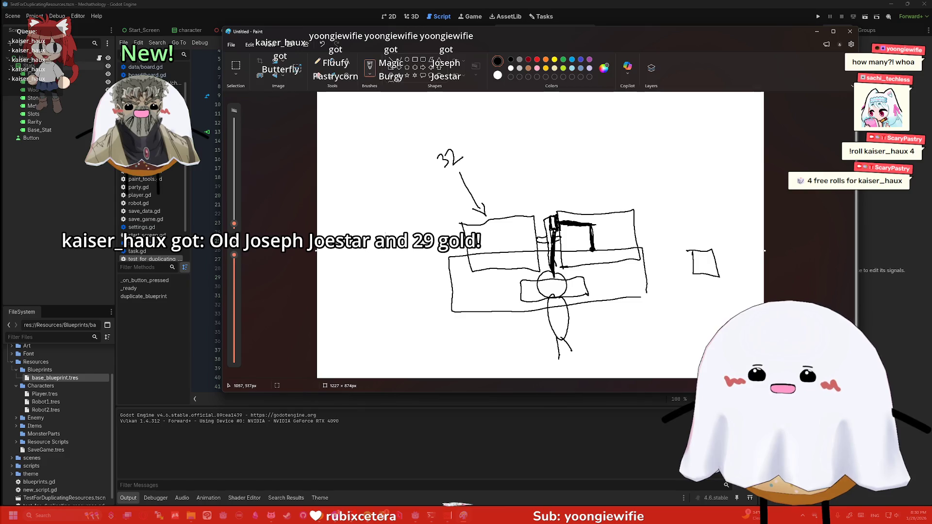
pyautogui.moveTo(692, 250); pyautogui.dragTo(688, 227)
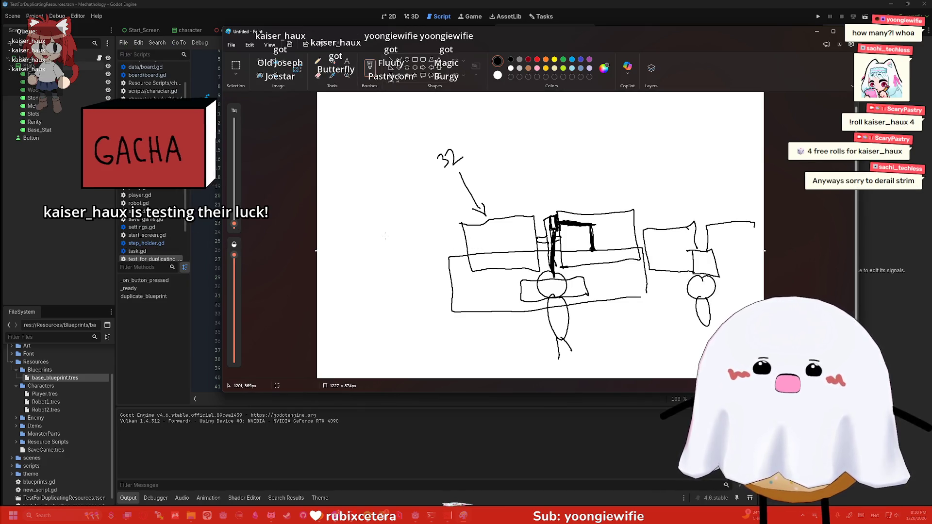
pyautogui.moveTo(723, 263)
pyautogui.mouseDown()
pyautogui.moveTo(722, 273)
pyautogui.moveTo(714, 262)
pyautogui.mouseUp()
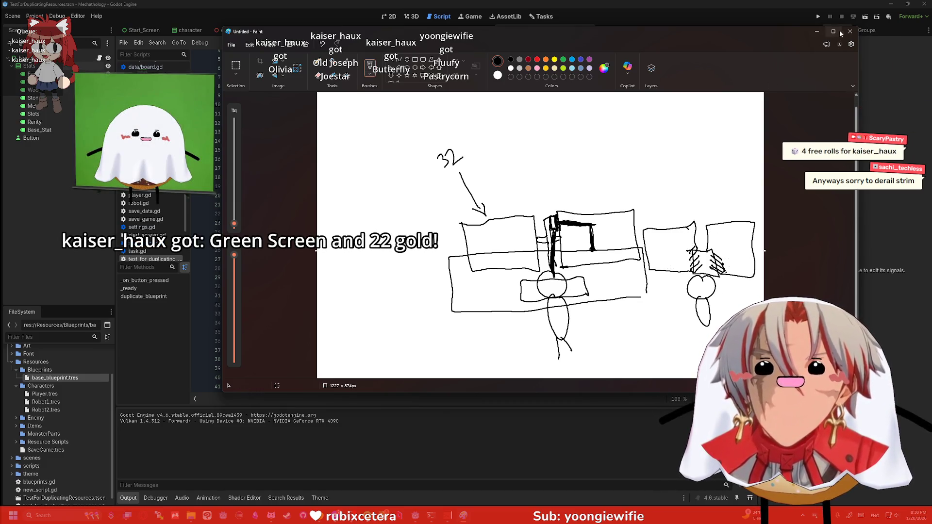
pyautogui.hotkey('alt', 'F4')
# Step: Close Paint unsaved, resize the Chrome window and zoom into the YwHmuN.png enemy sprite sheet
pyautogui.click(536, 227)
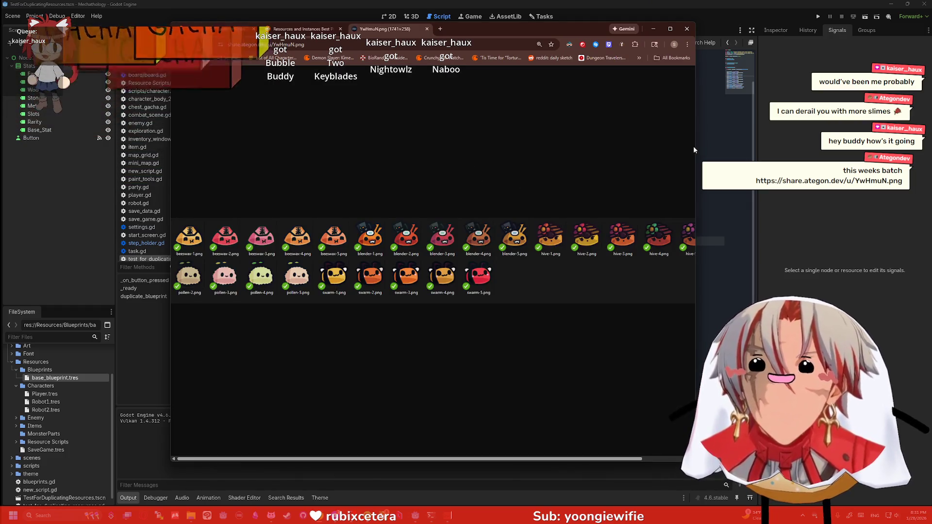
pyautogui.moveTo(695, 145); pyautogui.dragTo(896, 145)
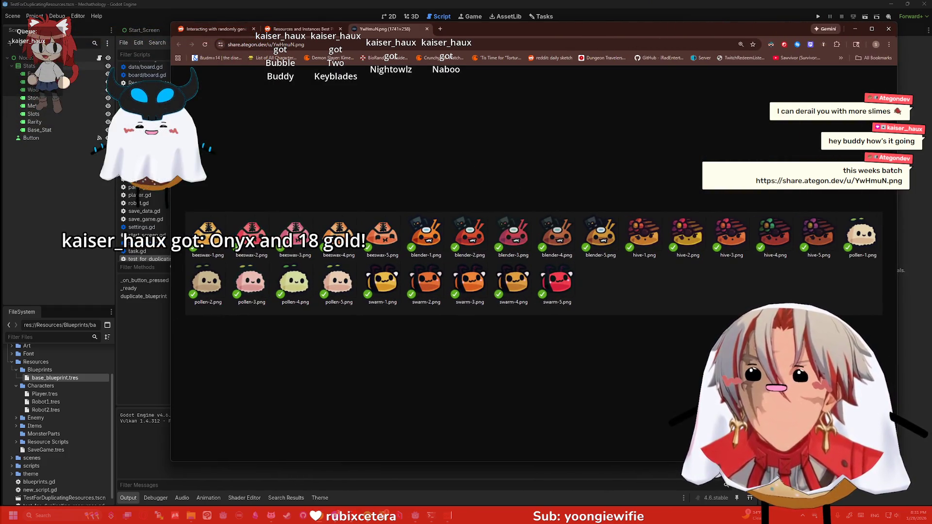
pyautogui.moveTo(577, 28)
pyautogui.mouseDown()
pyautogui.moveTo(505, 17)
pyautogui.moveTo(495, 1)
pyautogui.mouseUp()
pyautogui.press('super+Down')
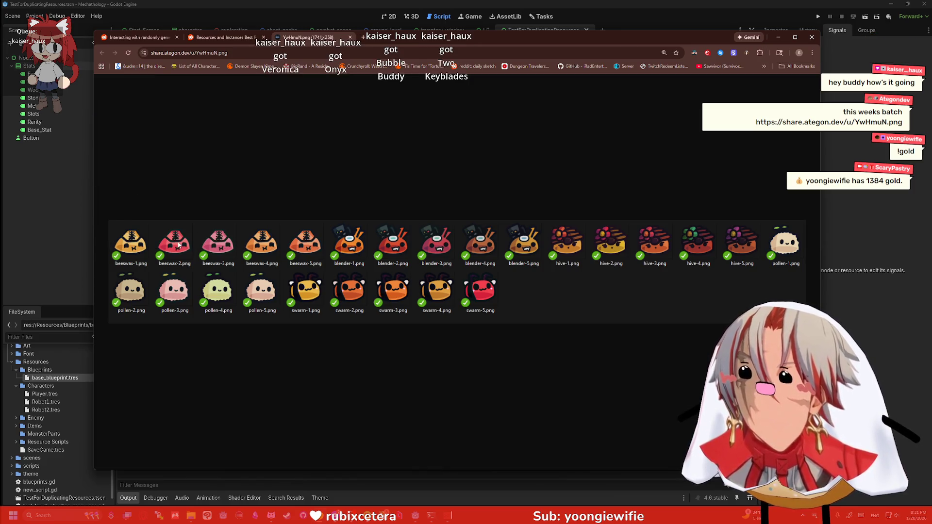
pyautogui.scroll(5, 137, 249)
pyautogui.scroll(3, 137, 249)
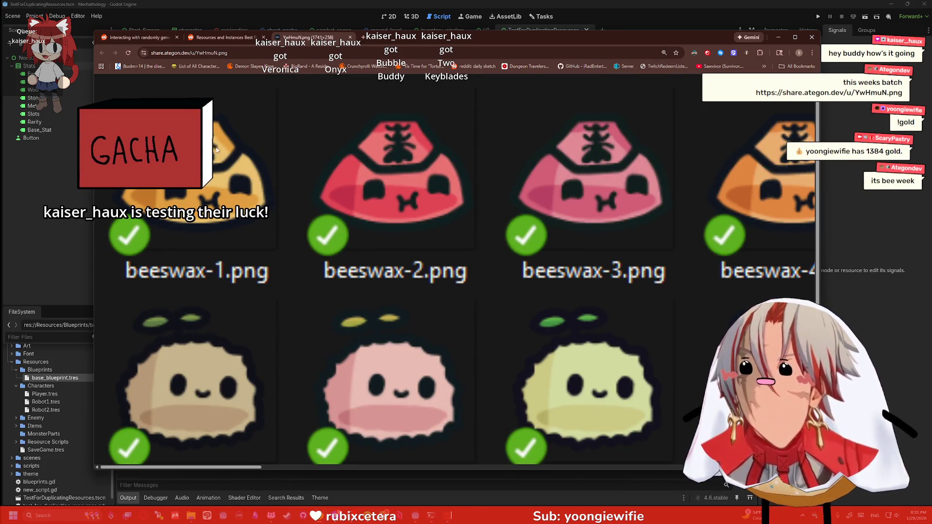
# Step: Scroll across the sheet to the blender and swarm sprites, zoom out, and close Chrome
pyautogui.scroll(-2, 238, 151)
pyautogui.moveTo(361, 465)
pyautogui.mouseDown()
pyautogui.moveTo(528, 463)
pyautogui.moveTo(699, 439)
pyautogui.moveTo(803, 439)
pyautogui.moveTo(456, 454)
pyautogui.moveTo(260, 446)
pyautogui.moveTo(304, 454)
pyautogui.mouseUp()
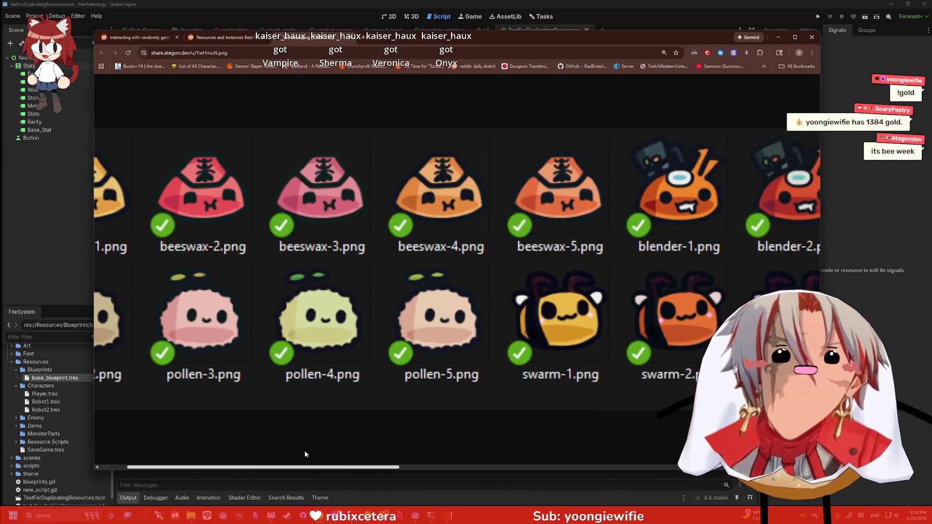
pyautogui.moveTo(304, 451); pyautogui.dragTo(430, 445)
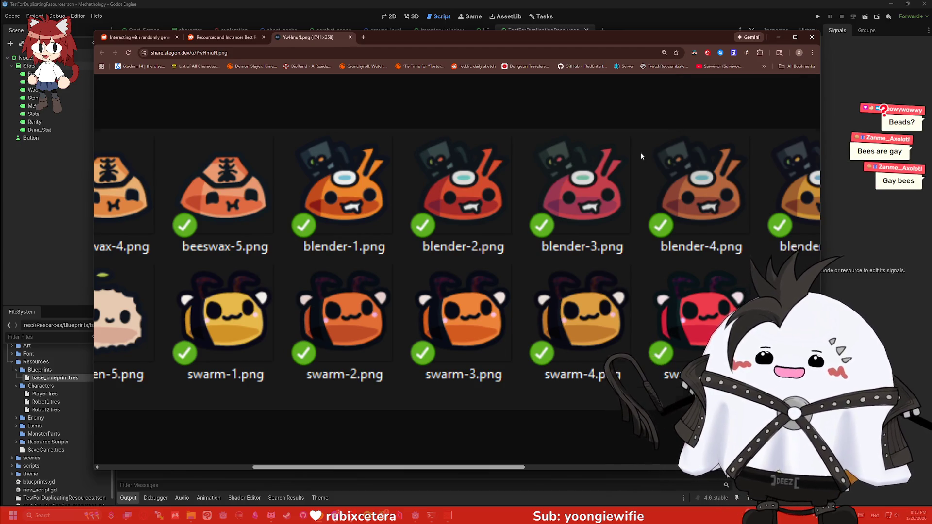
pyautogui.hotkey('ctrl', '-')
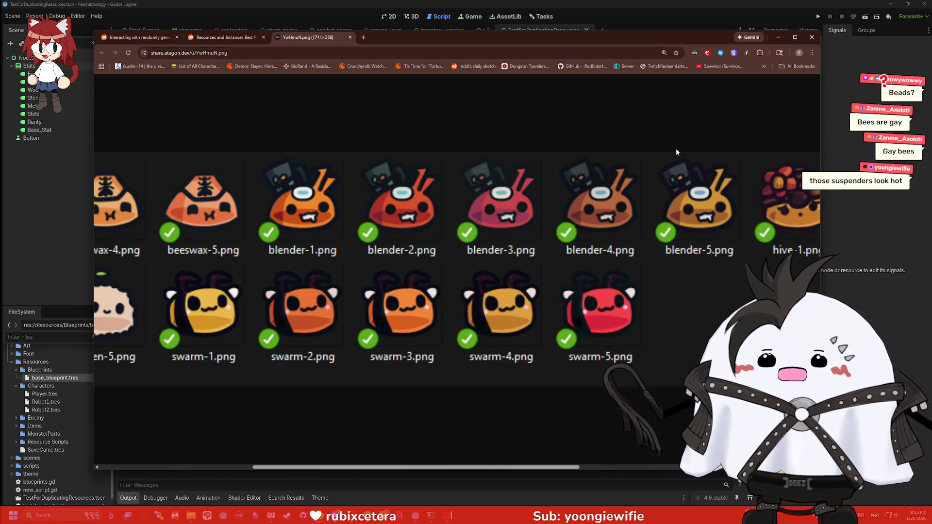
pyautogui.click(807, 39)
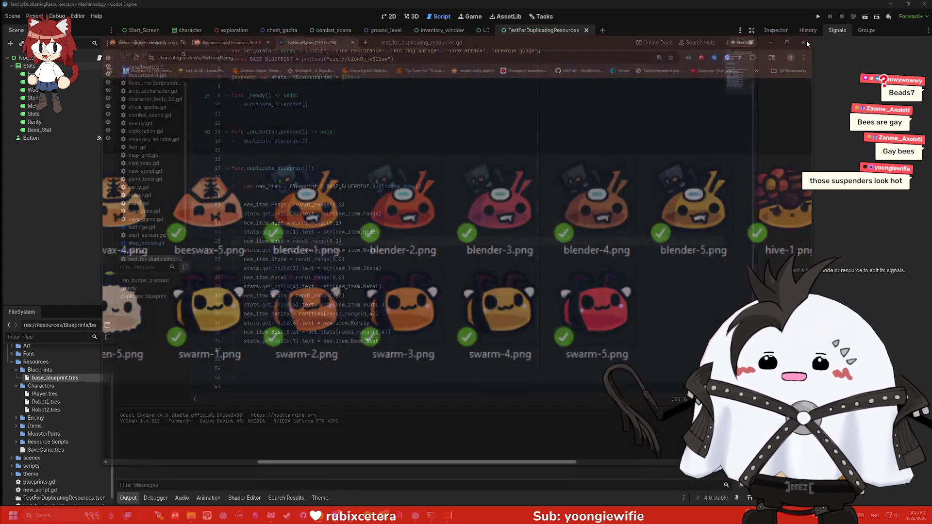
# Step: Review the duplicate_blueprint function and the variable declarations at the top of the script
pyautogui.scroll(1, 501, 157)
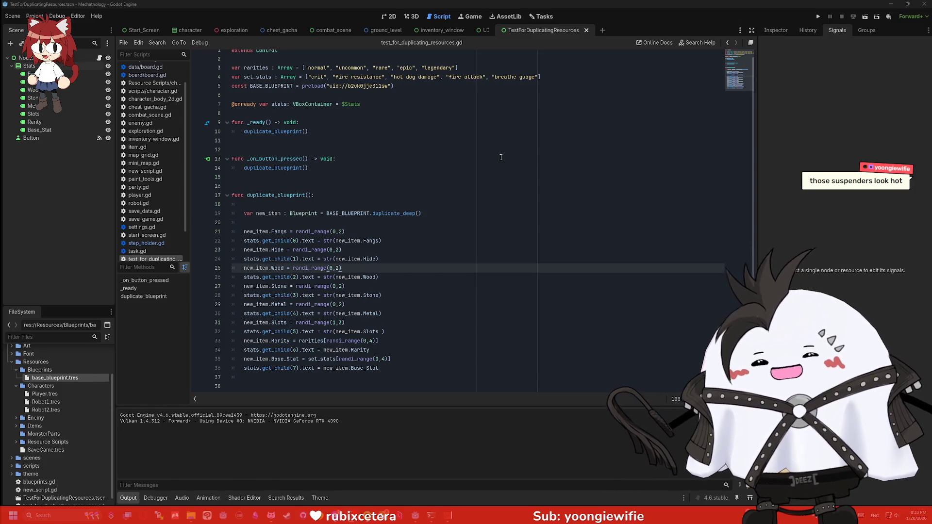
pyautogui.scroll(-1, 497, 167)
pyautogui.click(495, 172)
pyautogui.moveTo(445, 168)
pyautogui.mouseDown()
pyautogui.moveTo(437, 58)
pyautogui.moveTo(437, 340)
pyautogui.mouseUp()
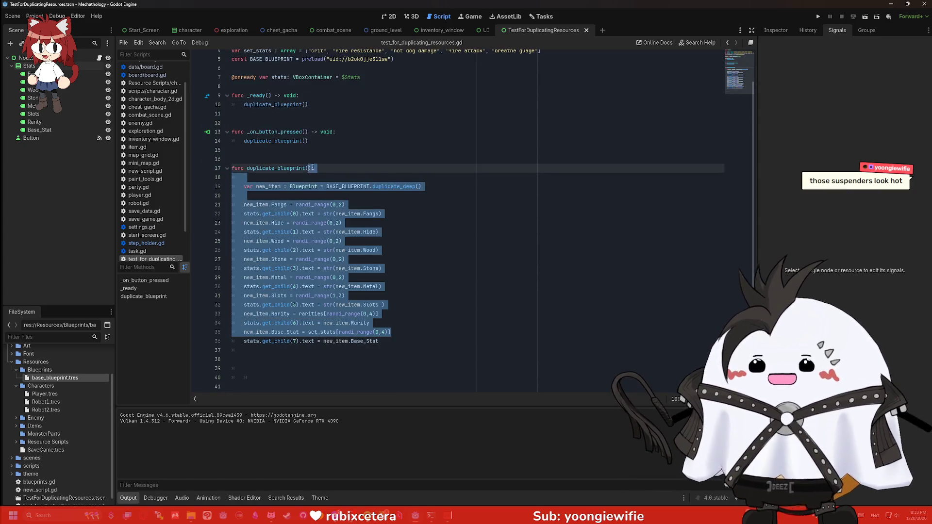
pyautogui.click(396, 142)
pyautogui.scroll(1, 396, 146)
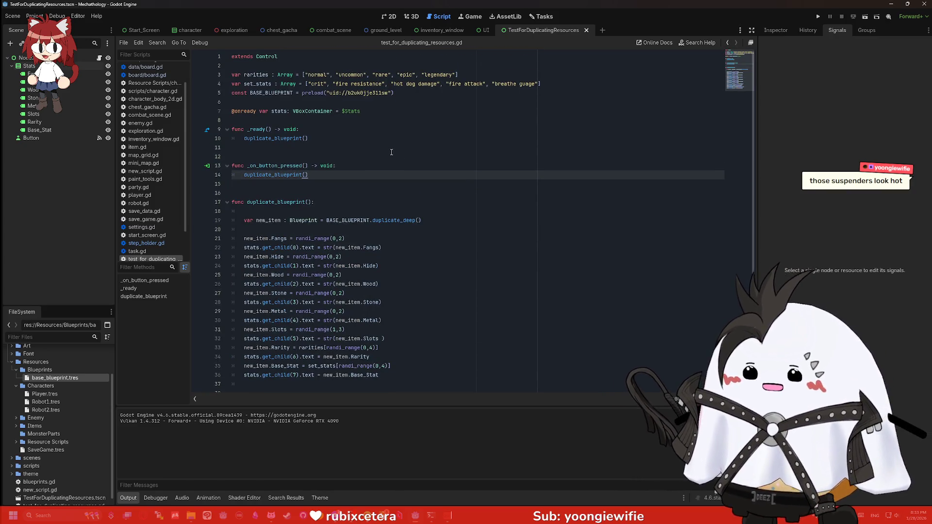
pyautogui.moveTo(248, 97); pyautogui.dragTo(395, 95)
pyautogui.click(402, 120)
# Step: Examine the new_item declaration on line 19 and the stat assignment lines below it
pyautogui.scroll(-1, 405, 131)
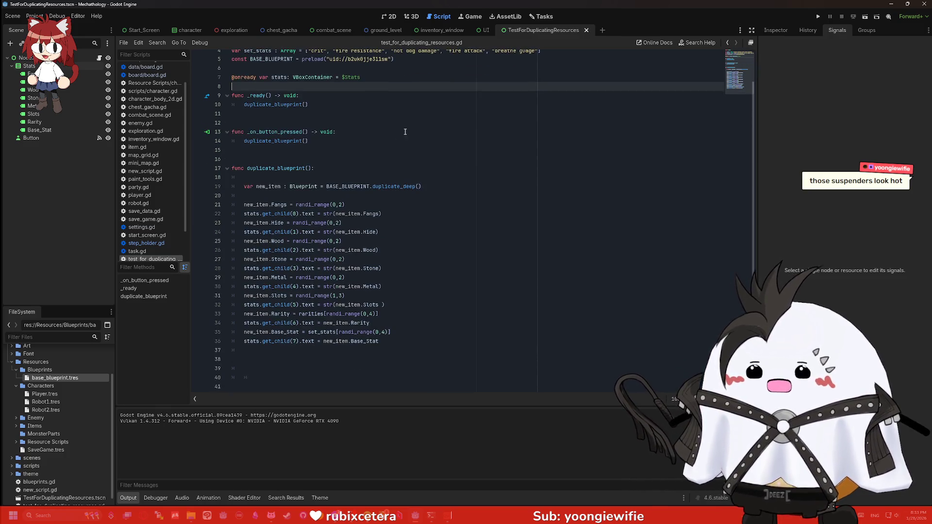
pyautogui.moveTo(267, 187); pyautogui.dragTo(437, 186)
pyautogui.click(451, 187)
pyautogui.moveTo(383, 213); pyautogui.dragTo(388, 313)
pyautogui.click(388, 314)
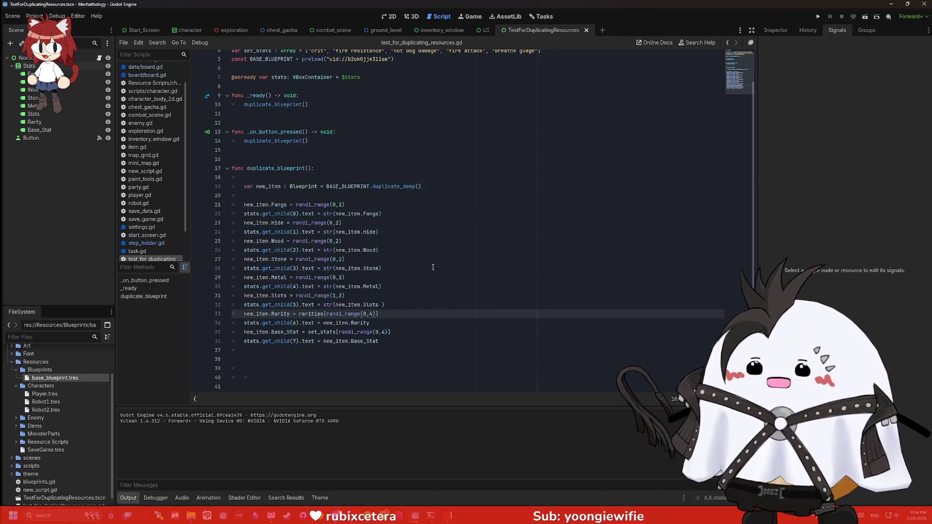
pyautogui.click(438, 346)
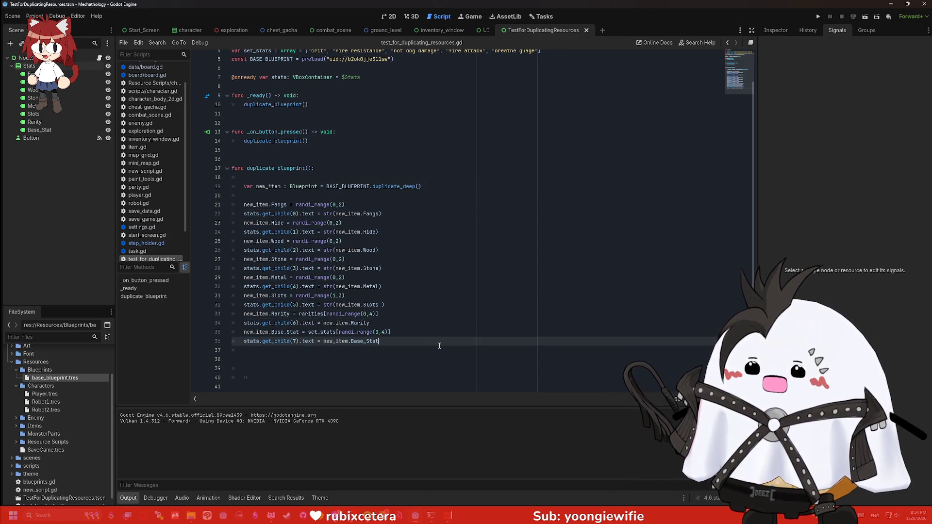
pyautogui.scroll(2, 440, 345)
pyautogui.click(433, 99)
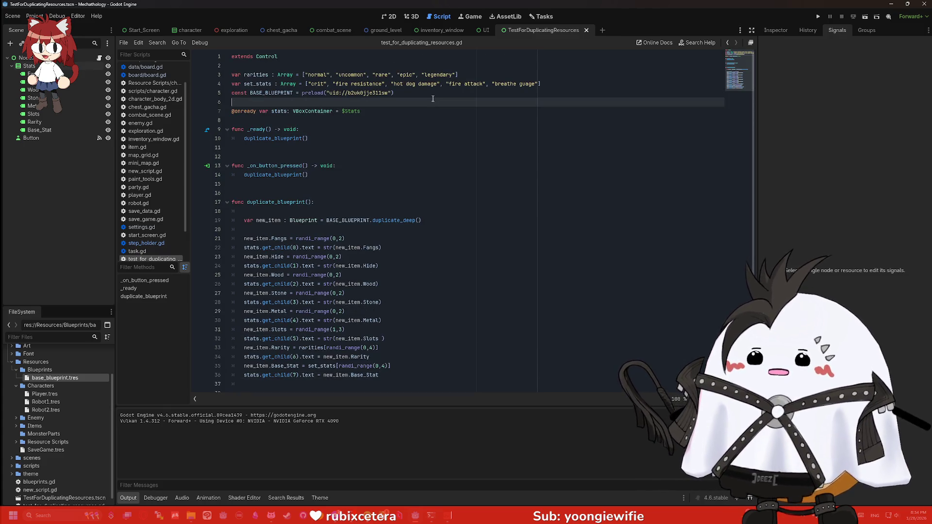
pyautogui.moveTo(280, 223); pyautogui.dragTo(238, 222)
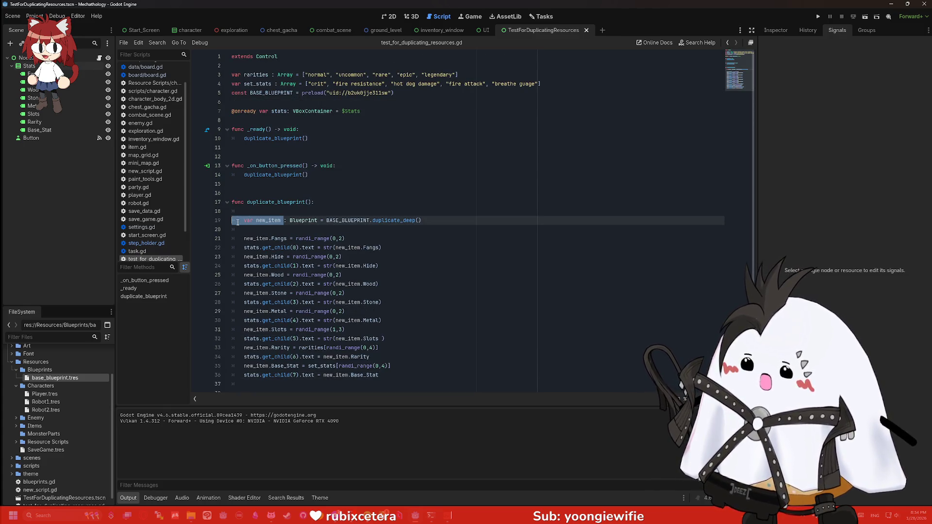
pyautogui.click(285, 104)
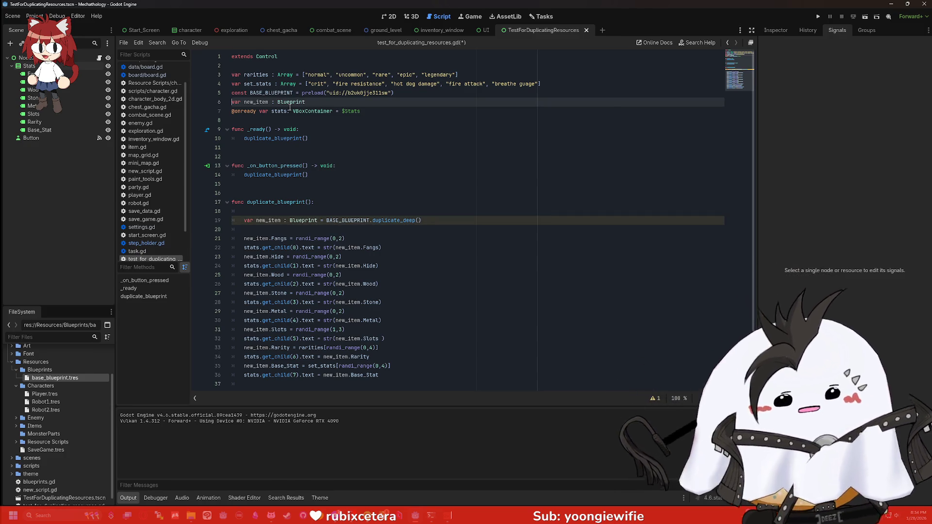
pyautogui.press('Home')
pyautogui.write('@export')
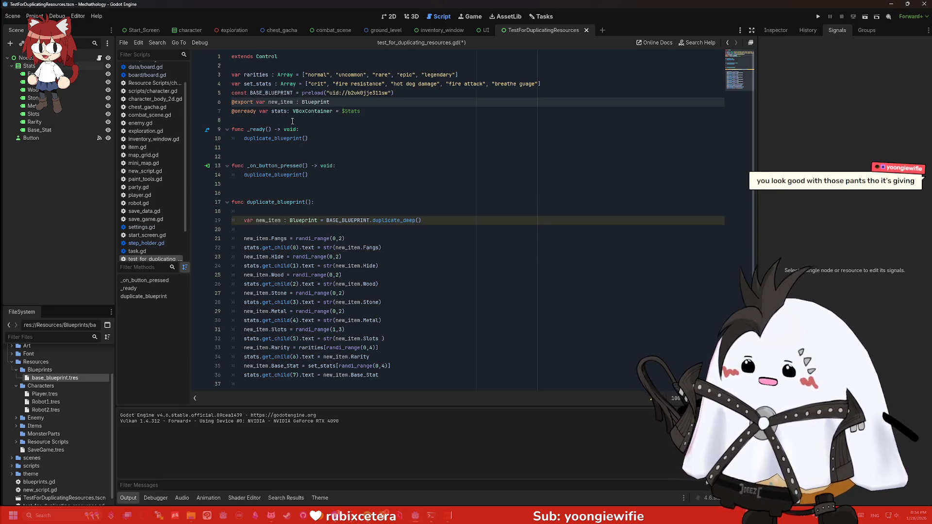
# Step: Remove 'var' and ': Blueprint' from line 19 so it reassigns new_item, then run the project
pyautogui.click(256, 221)
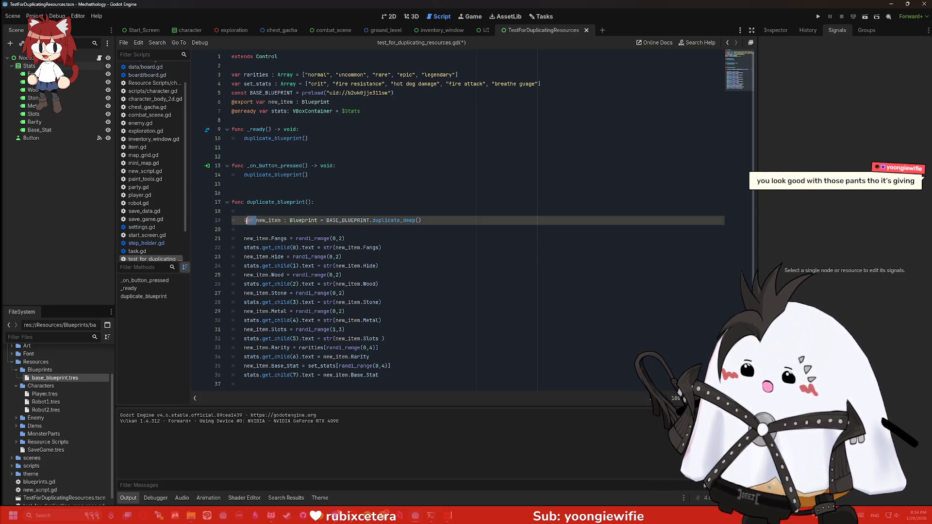
pyautogui.press('BackSpace')
pyautogui.moveTo(305, 221); pyautogui.dragTo(272, 221)
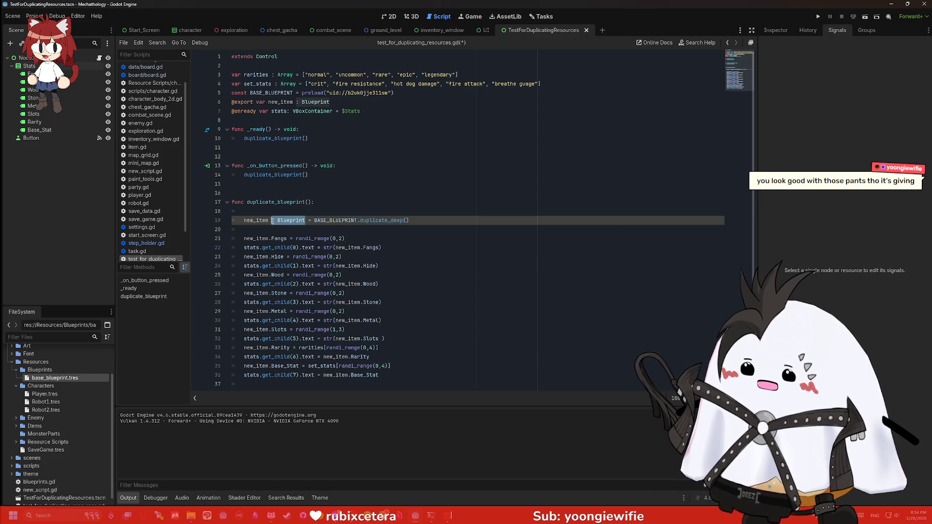
pyautogui.press('BackSpace')
pyautogui.click(400, 220)
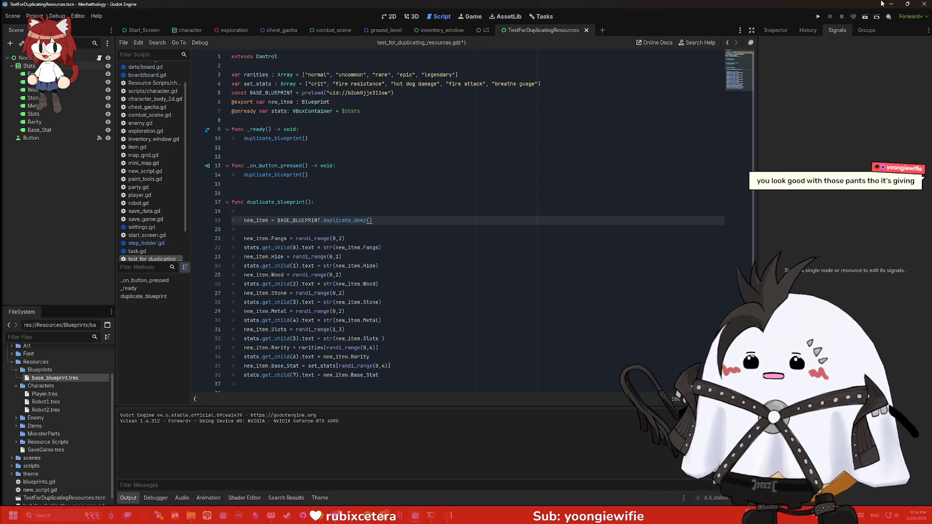
pyautogui.click(818, 17)
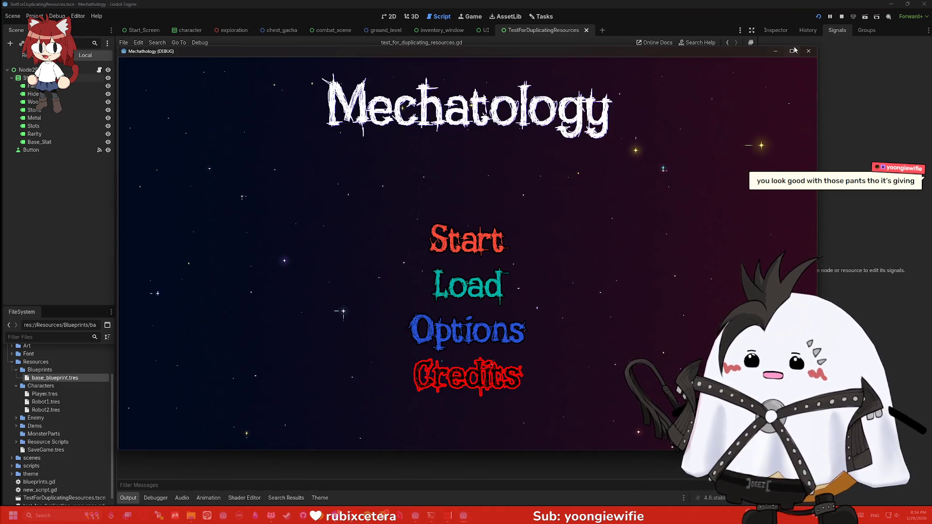
# Step: Run the current scene, generate a New Blueprint, and select Node2D in the Remote tree
pyautogui.click(808, 51)
pyautogui.press('F6')
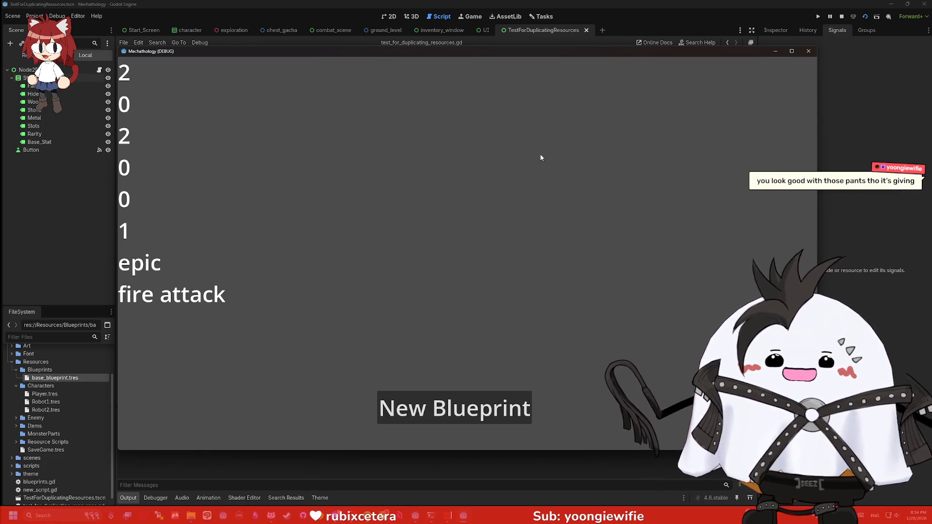
pyautogui.click(454, 409)
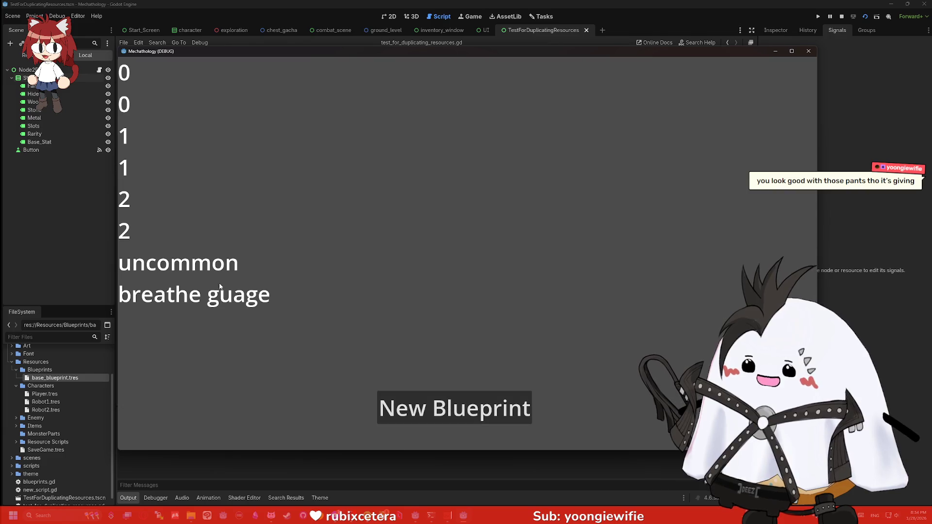
pyautogui.click(65, 204)
pyautogui.click(29, 56)
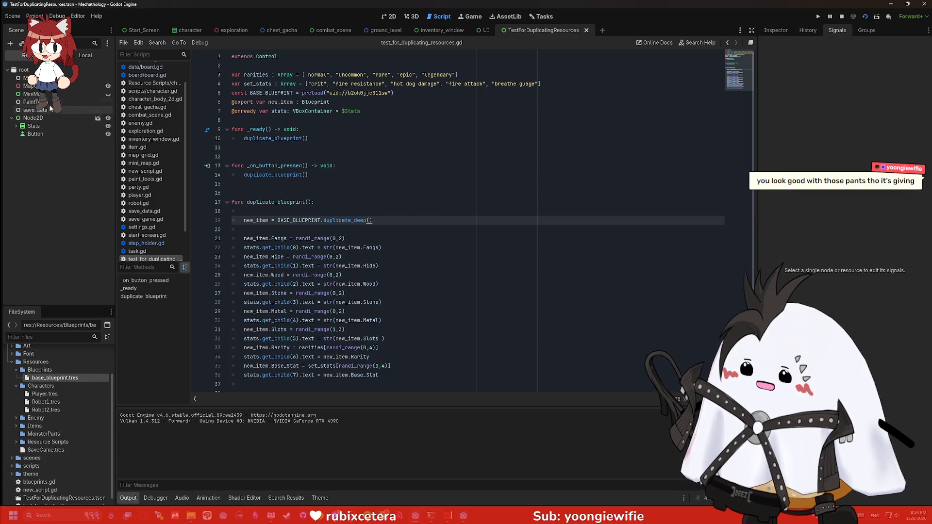
pyautogui.click(33, 118)
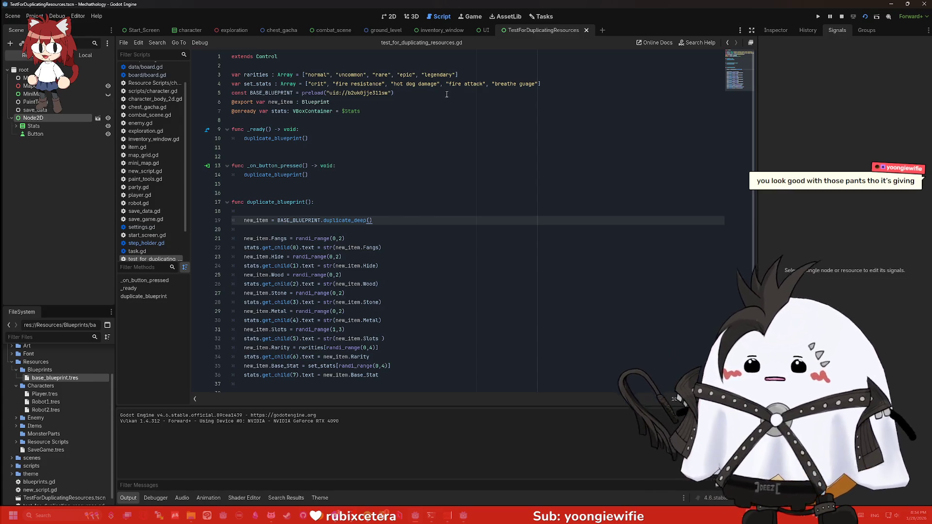
# Step: Check the Base Blueprint and New Item stat values in the Inspector, then stop the game
pyautogui.click(774, 32)
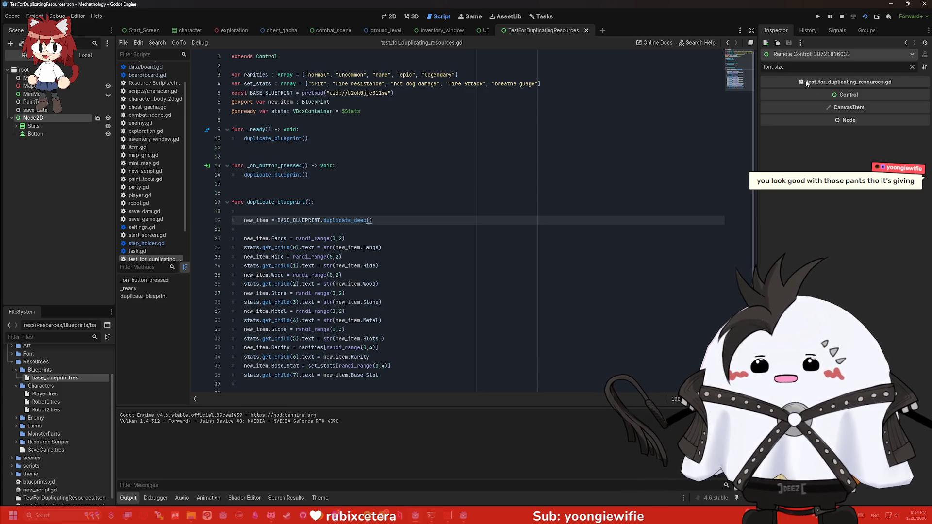
pyautogui.click(912, 67)
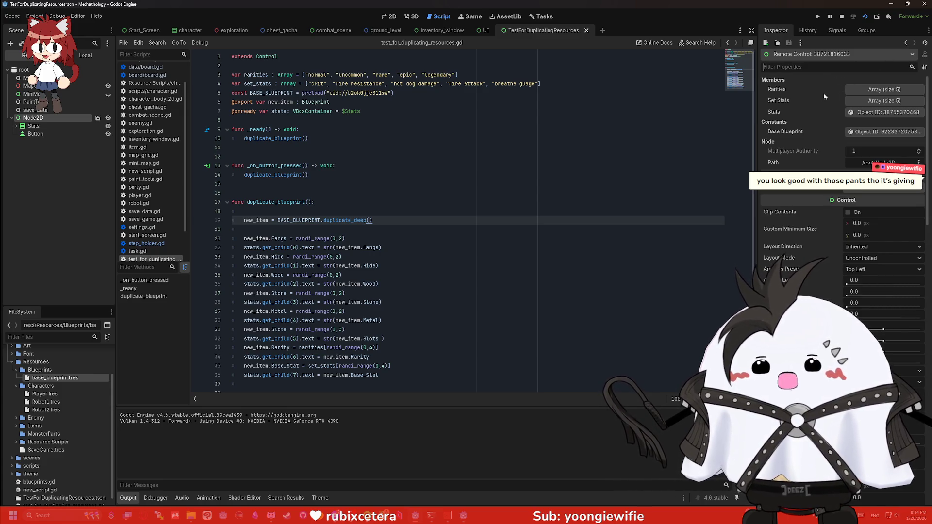
pyautogui.click(873, 129)
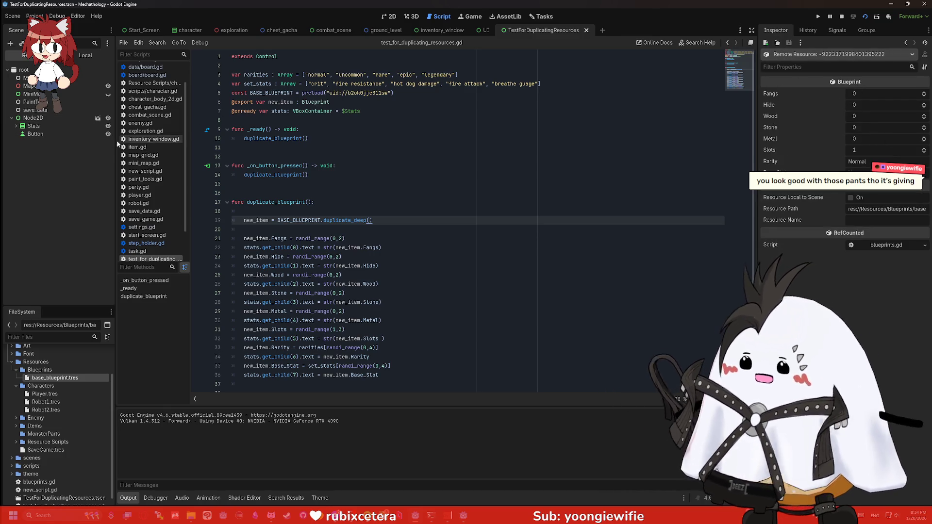
pyautogui.click(66, 119)
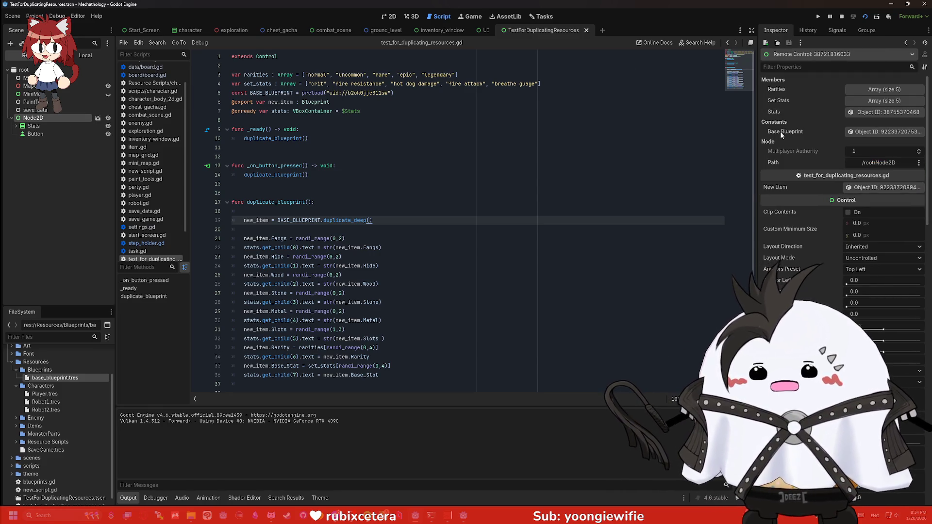
pyautogui.scroll(-3, 783, 106)
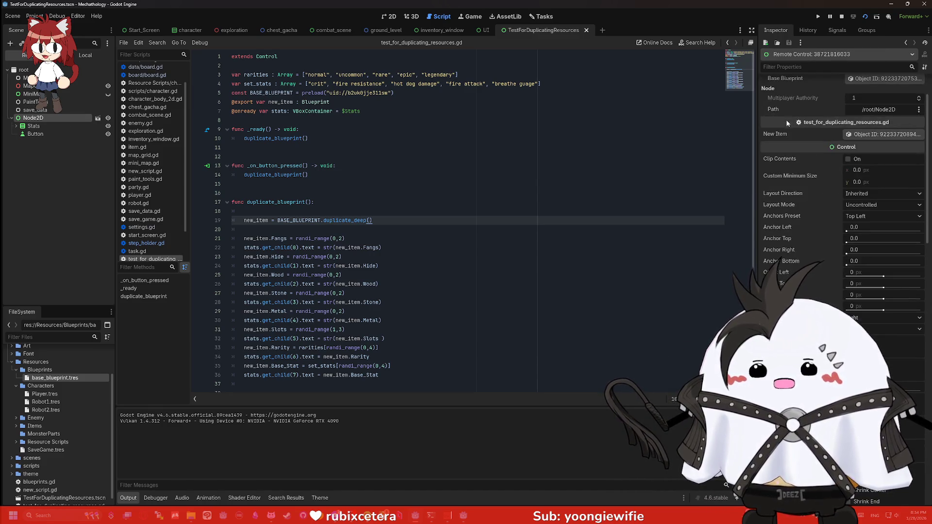
pyautogui.click(867, 135)
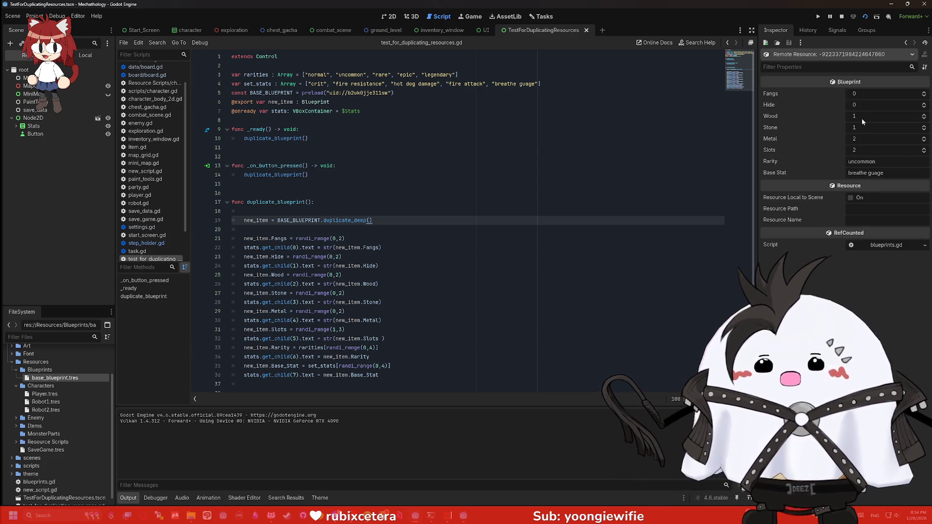
pyautogui.click(885, 175)
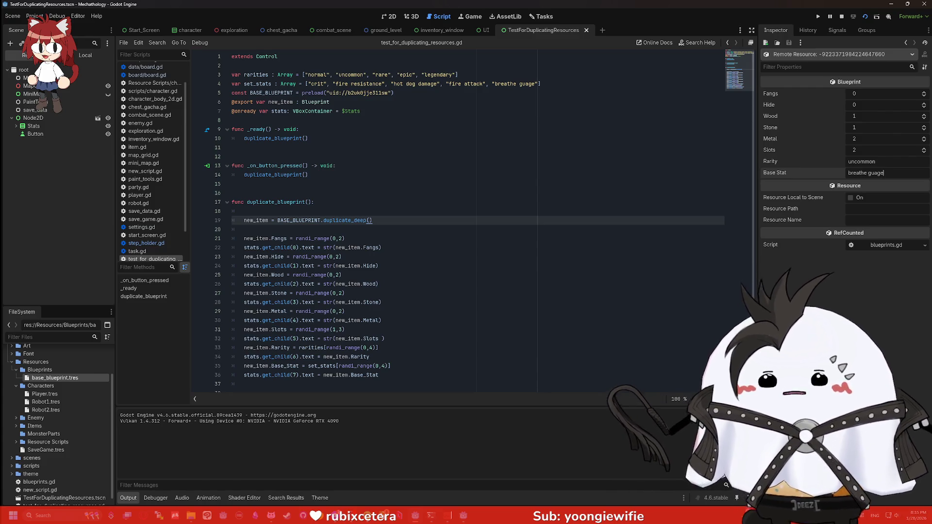
pyautogui.click(843, 17)
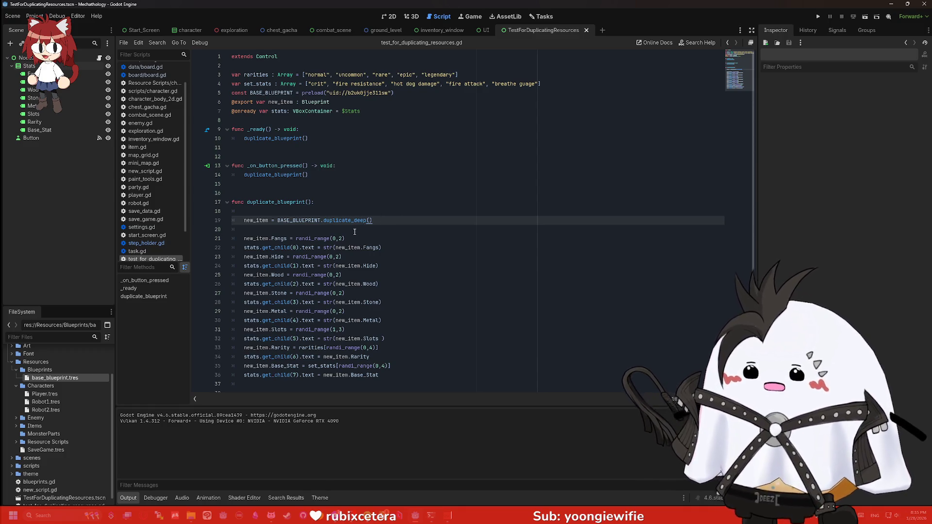
pyautogui.moveTo(407, 376)
pyautogui.mouseDown()
pyautogui.moveTo(340, 356)
pyautogui.moveTo(229, 202)
pyautogui.moveTo(205, 199)
pyautogui.mouseUp()
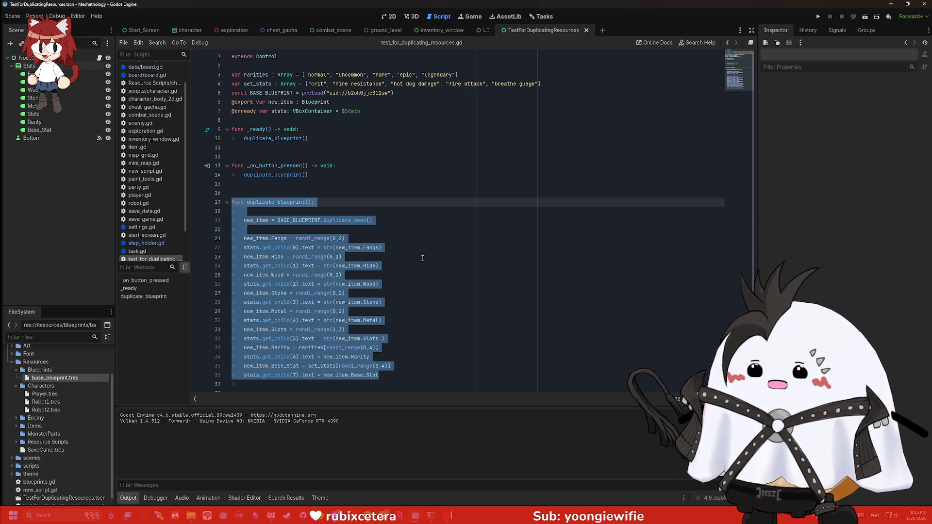
pyautogui.click(528, 80)
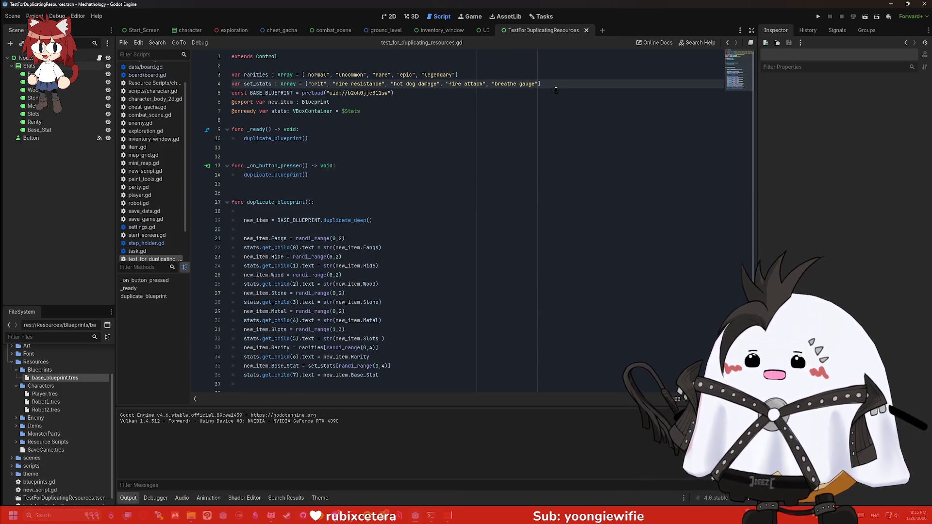
pyautogui.click(524, 140)
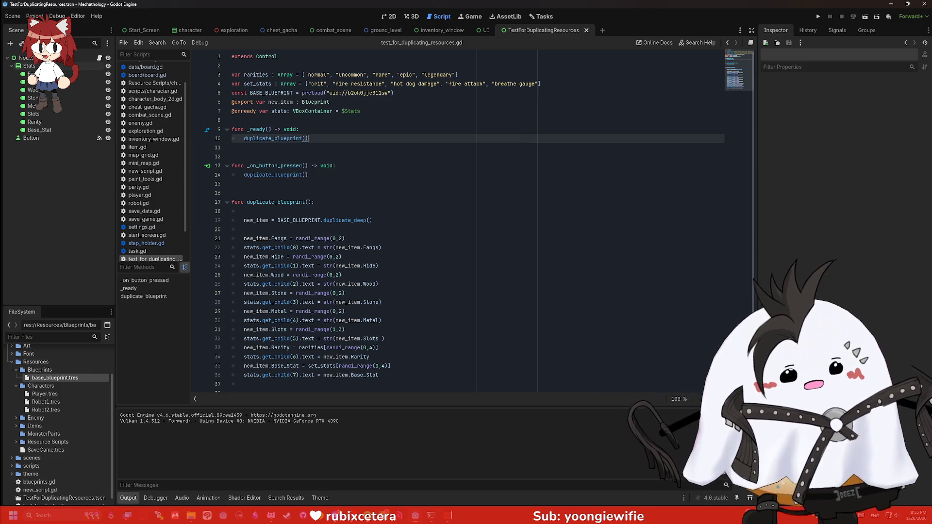
pyautogui.hotkey('alt', 'Tab')
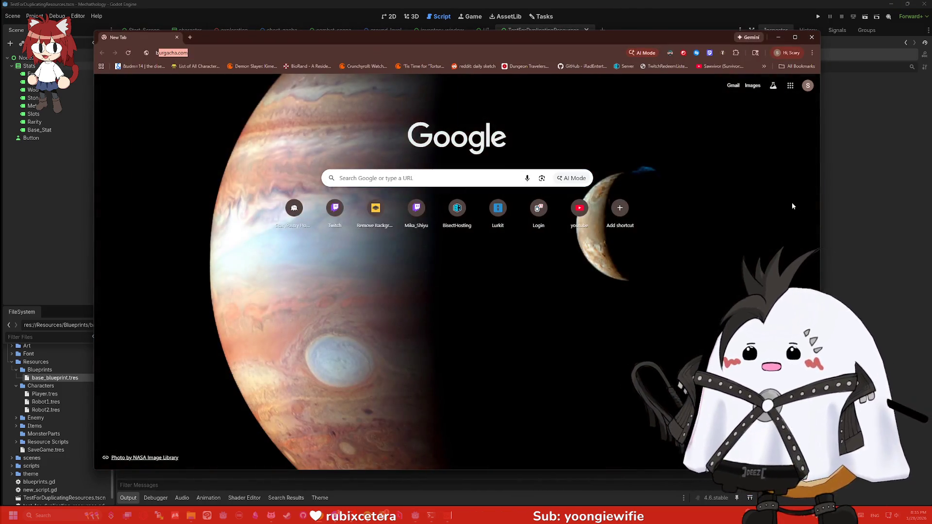
pyautogui.write('b')
pyautogui.press('BackSpace')
pyautogui.write('gauge')
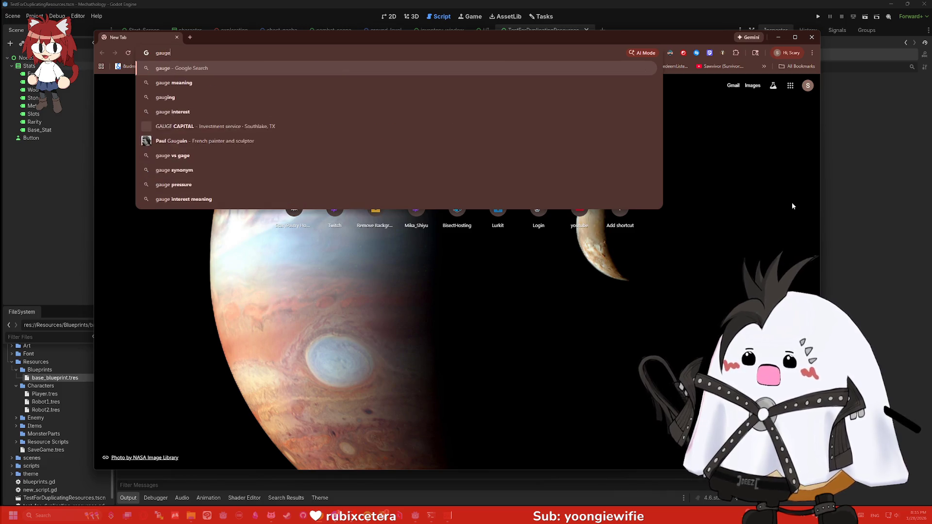
pyautogui.press('Return')
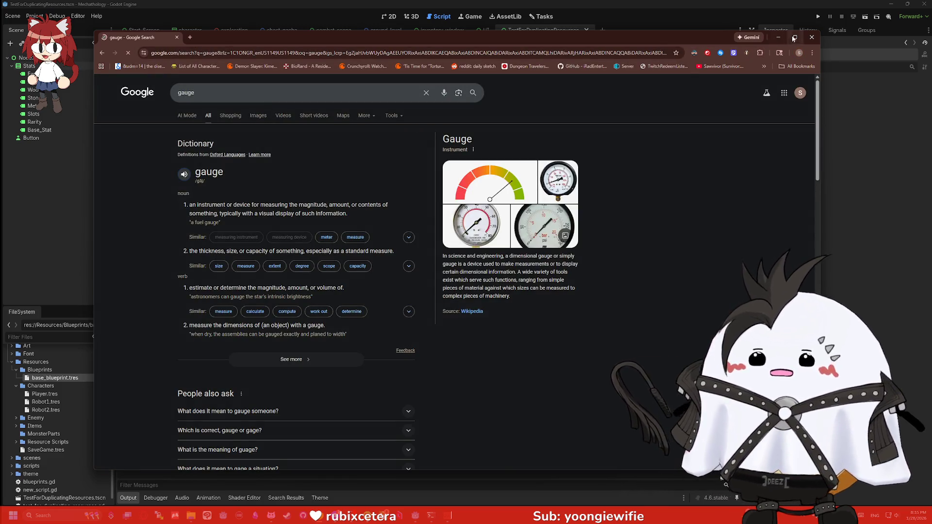
pyautogui.hotkey('alt', 'Tab')
pyautogui.click(503, 147)
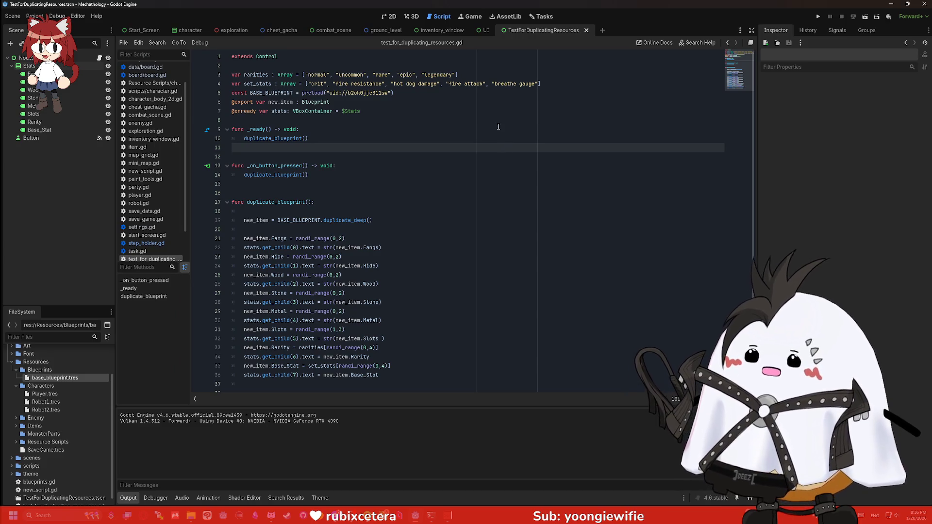
# Step: Look over the script, then open blueprints.gd through base_blueprint.tres's script in the Inspector
pyautogui.click(441, 120)
pyautogui.scroll(-2, 363, 171)
pyautogui.scroll(2, 363, 171)
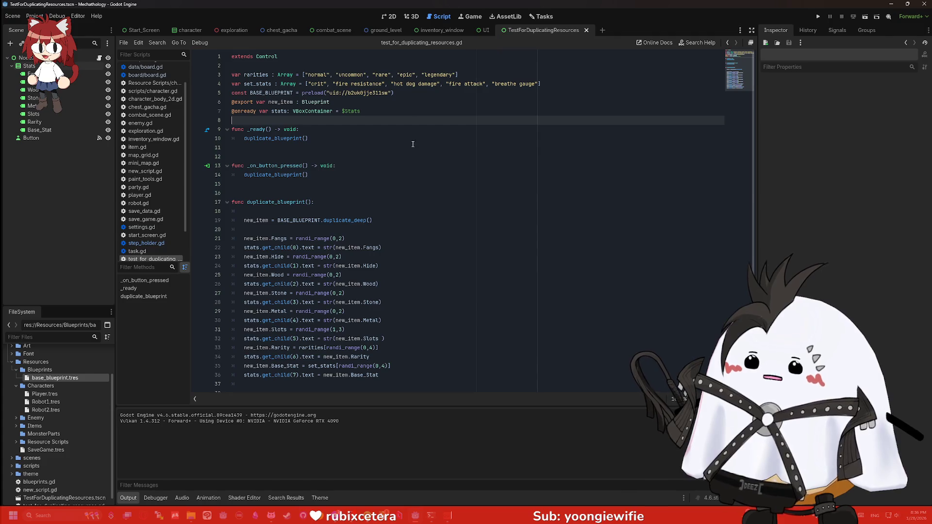
pyautogui.click(419, 174)
pyautogui.scroll(-1, 419, 175)
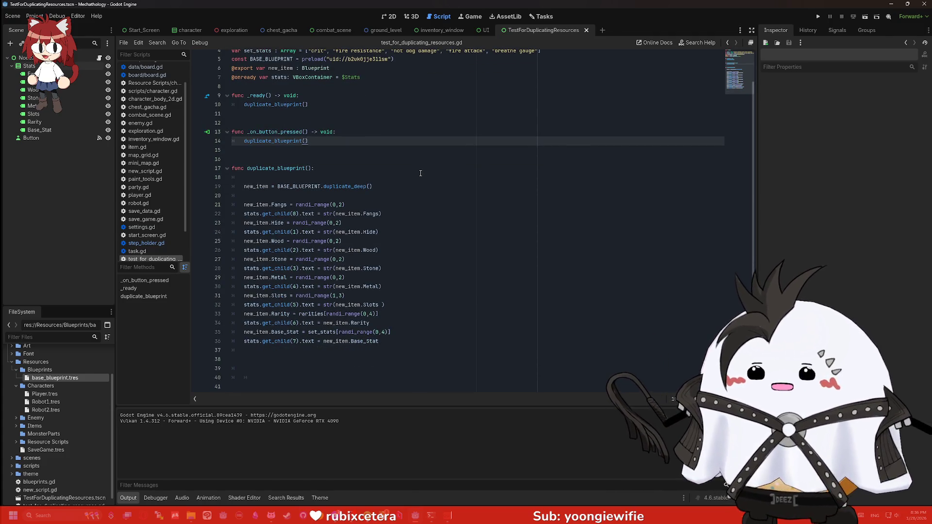
pyautogui.scroll(1, 421, 174)
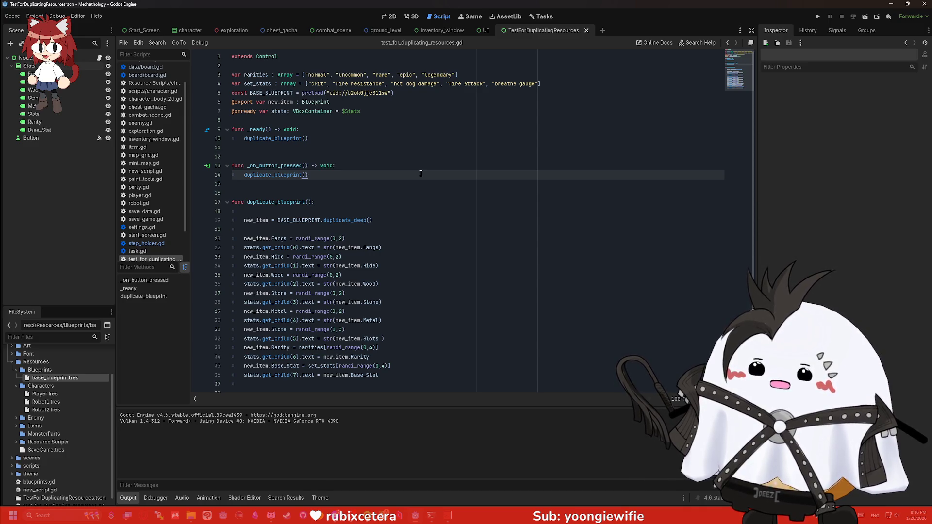
pyautogui.scroll(-1, 420, 178)
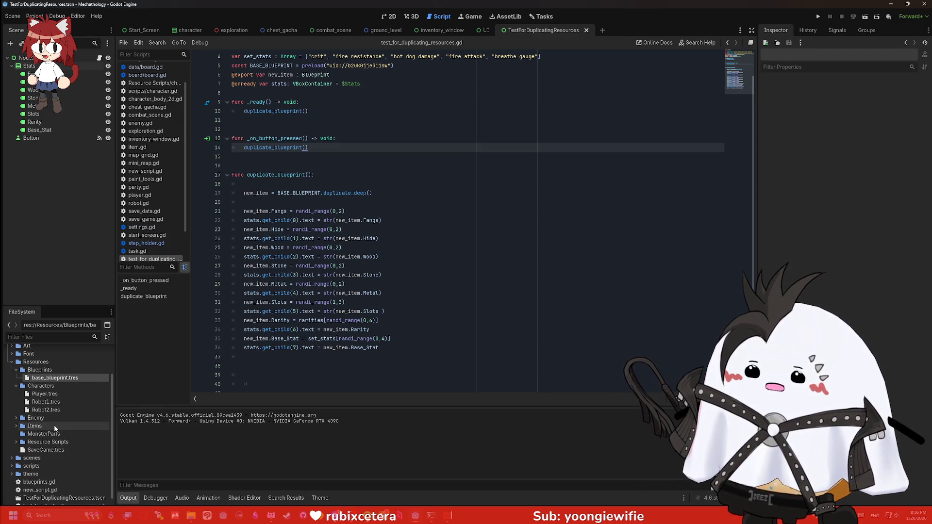
pyautogui.scroll(1, 44, 417)
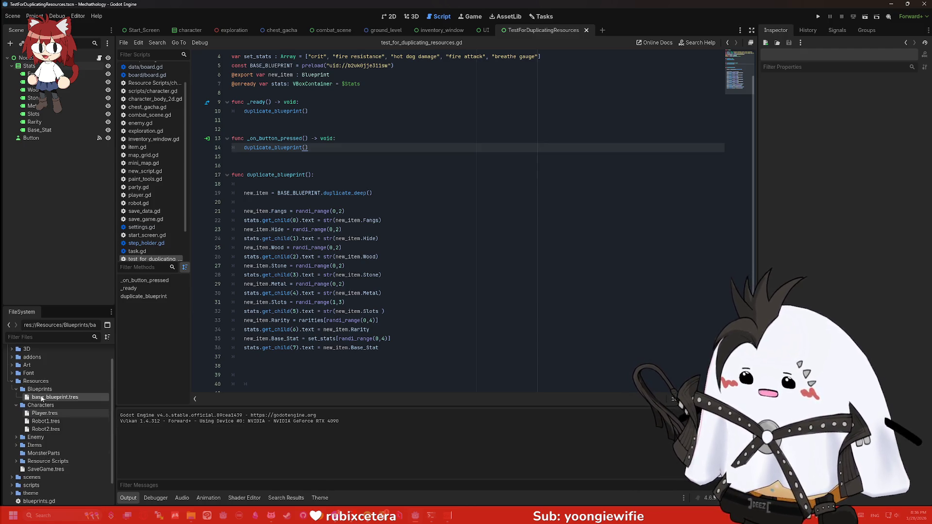
pyautogui.click(44, 398)
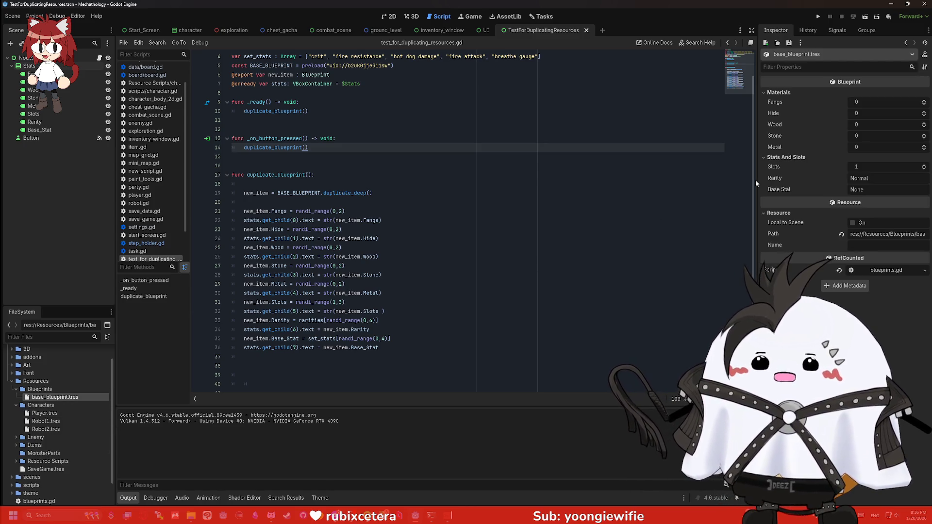
pyautogui.click(850, 270)
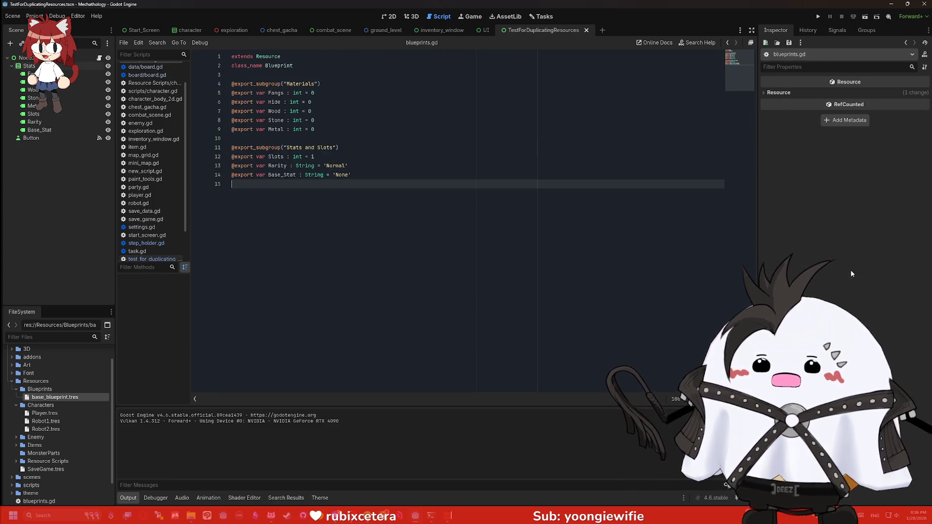
# Step: Review blueprints.gd's Materials exports, then inspect Player.tres and Robot1.tres with its empty part slots
pyautogui.click(341, 127)
pyautogui.moveTo(340, 127)
pyautogui.mouseDown()
pyautogui.moveTo(232, 93)
pyautogui.moveTo(316, 129)
pyautogui.moveTo(228, 85)
pyautogui.moveTo(227, 95)
pyautogui.mouseUp()
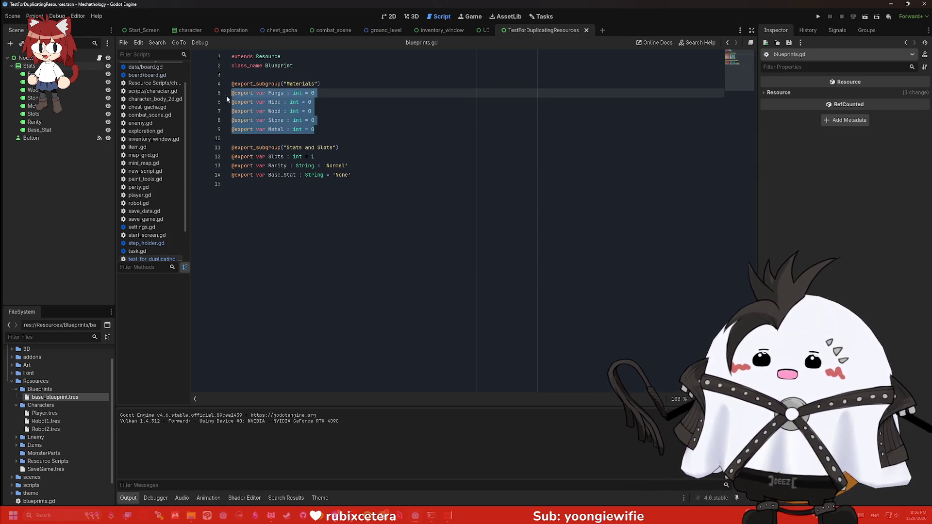
pyautogui.click(347, 112)
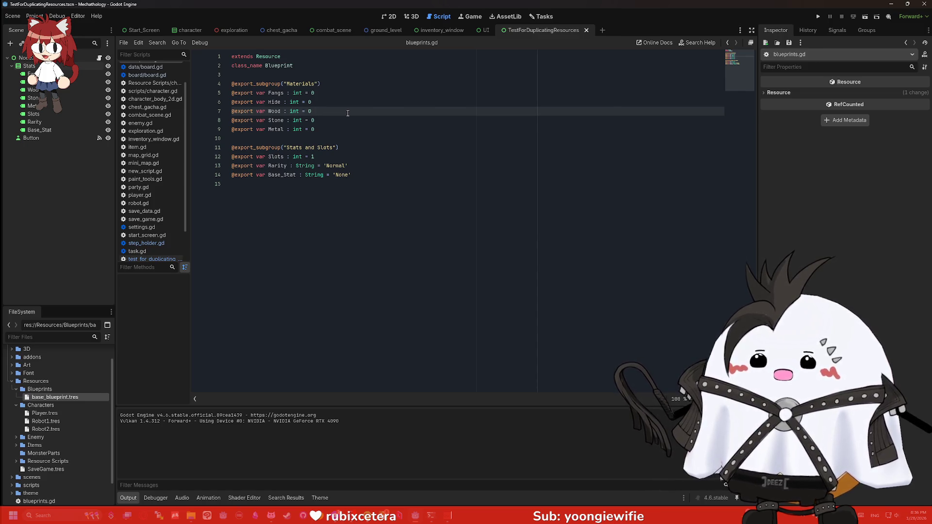
pyautogui.click(45, 413)
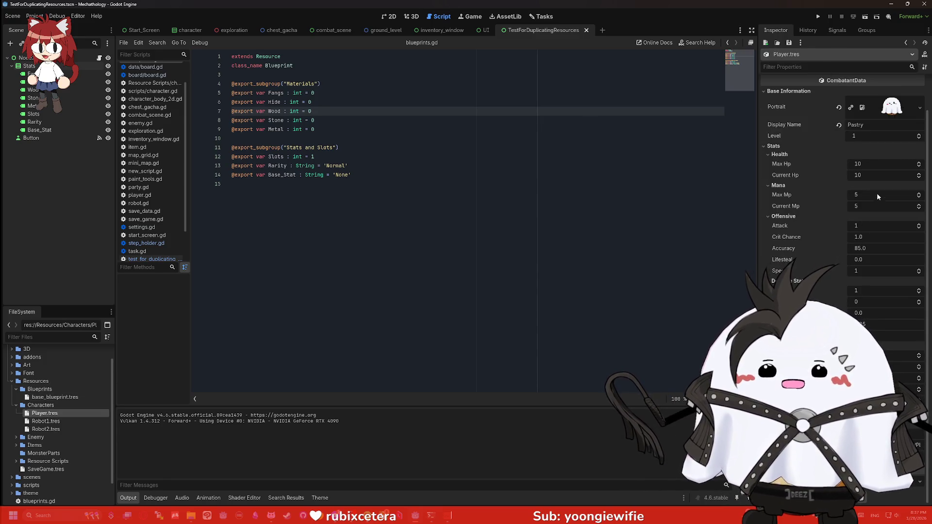
pyautogui.scroll(2, 810, 214)
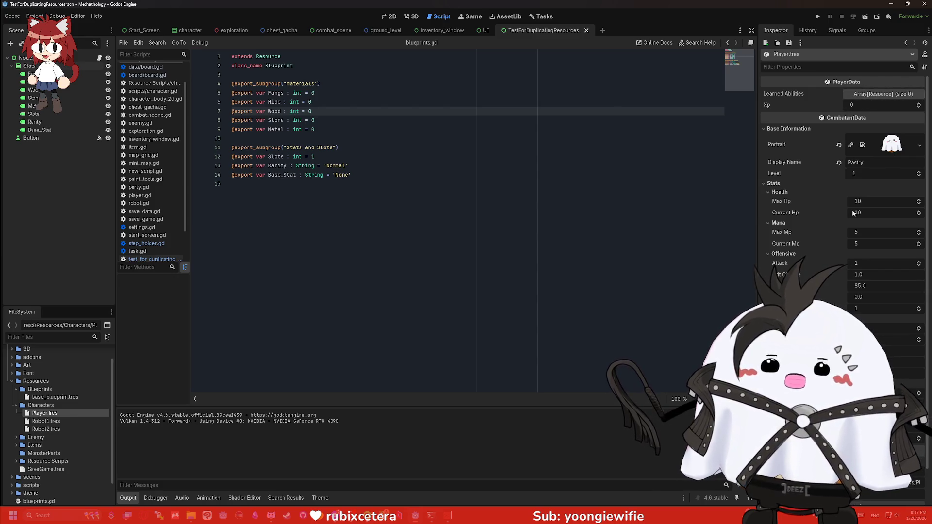
pyautogui.scroll(-2, 817, 207)
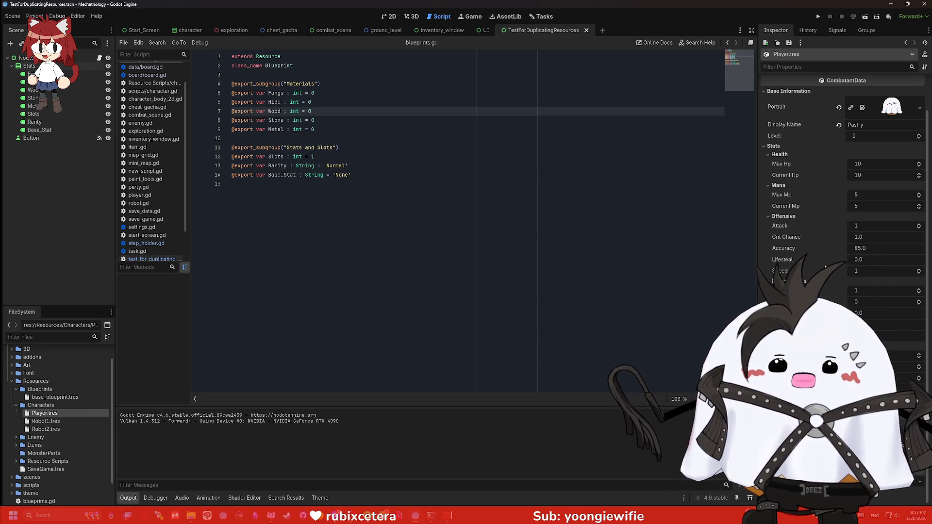
pyautogui.press('Down')
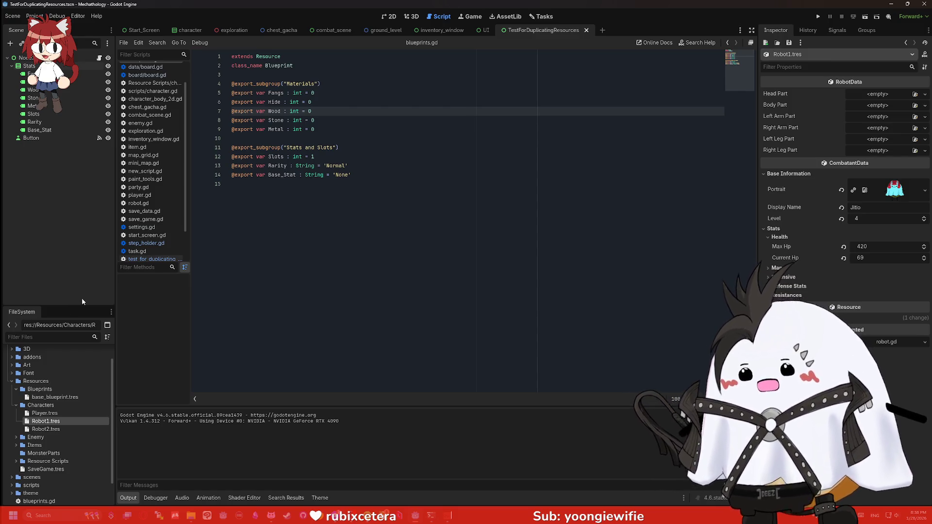
pyautogui.click(56, 413)
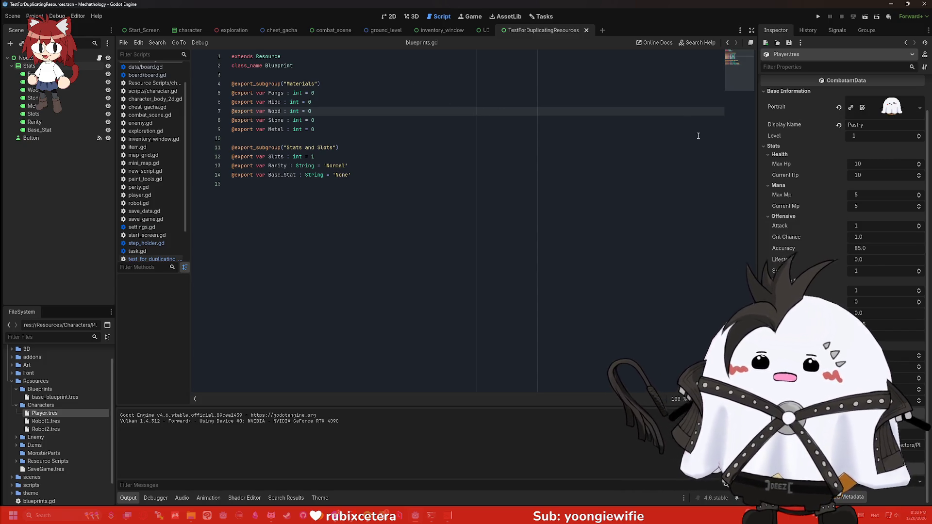
# Step: Copy the head_part export line from robot.gd, then reopen player.gd at empty line 6
pyautogui.hotkey('alt', 'Left')
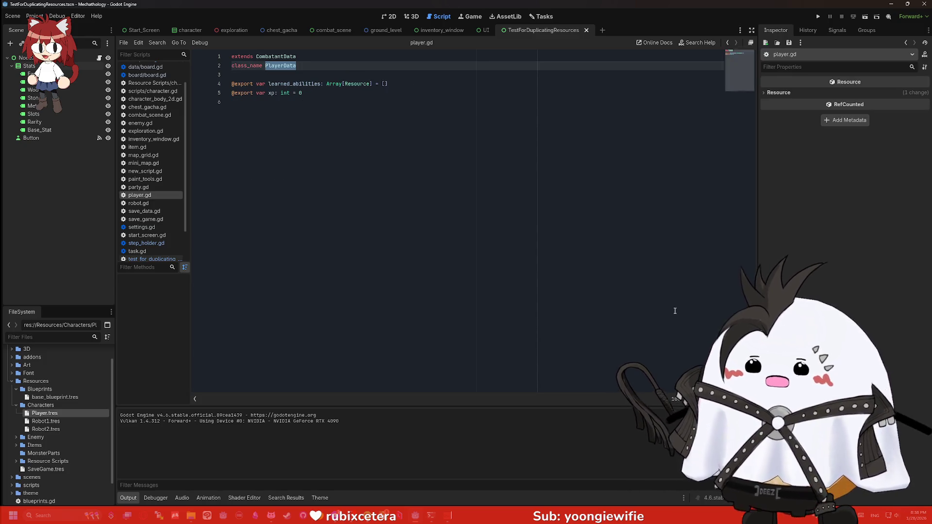
pyautogui.click(46, 421)
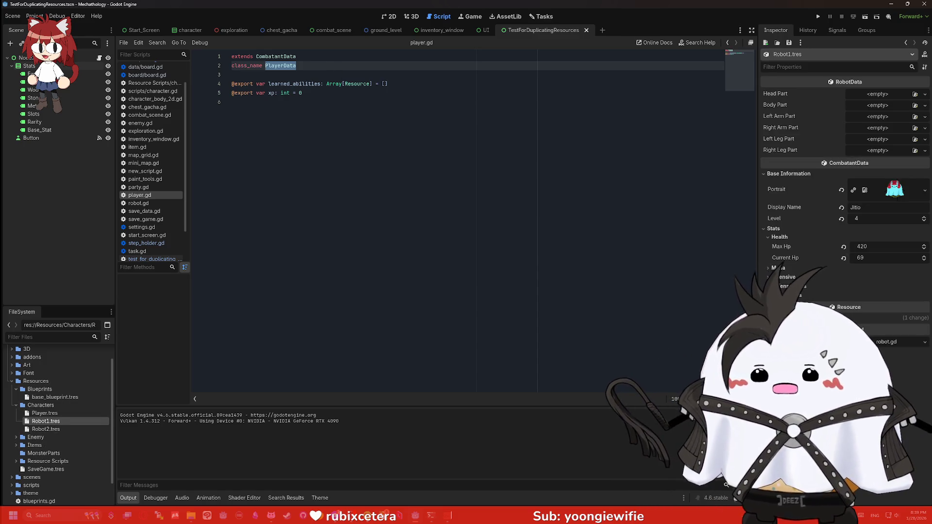
pyautogui.hotkey('alt', 'Right')
pyautogui.click(355, 78)
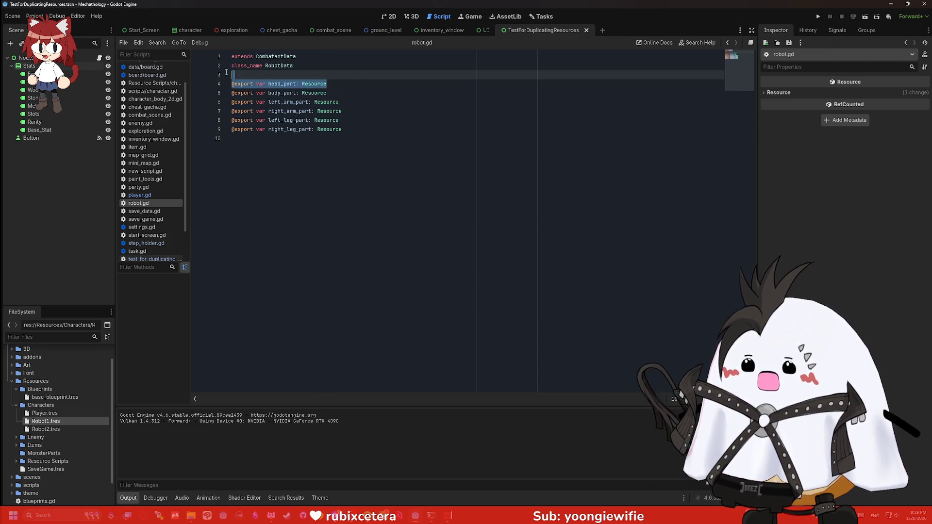
pyautogui.tripleClick(279, 83)
pyautogui.hotkey('ctrl', 'c')
pyautogui.click(45, 413)
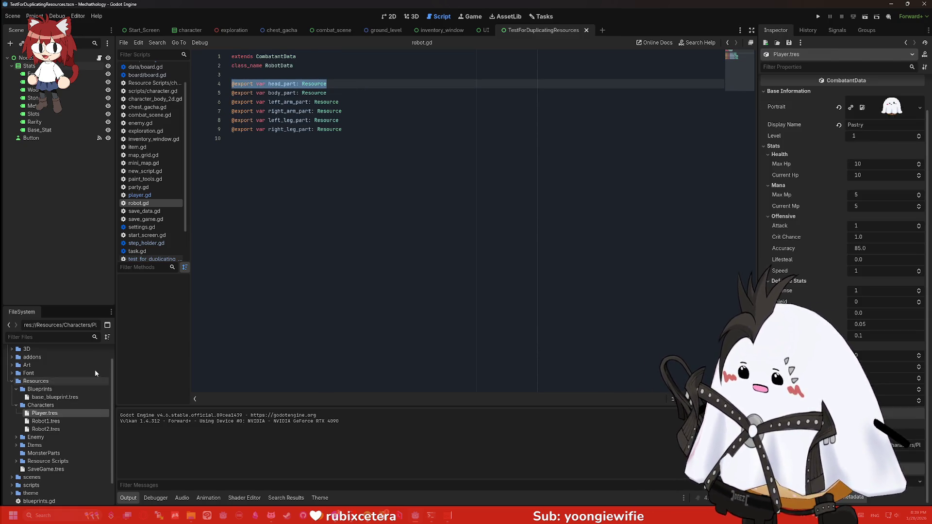
pyautogui.hotkey('alt', 'Left')
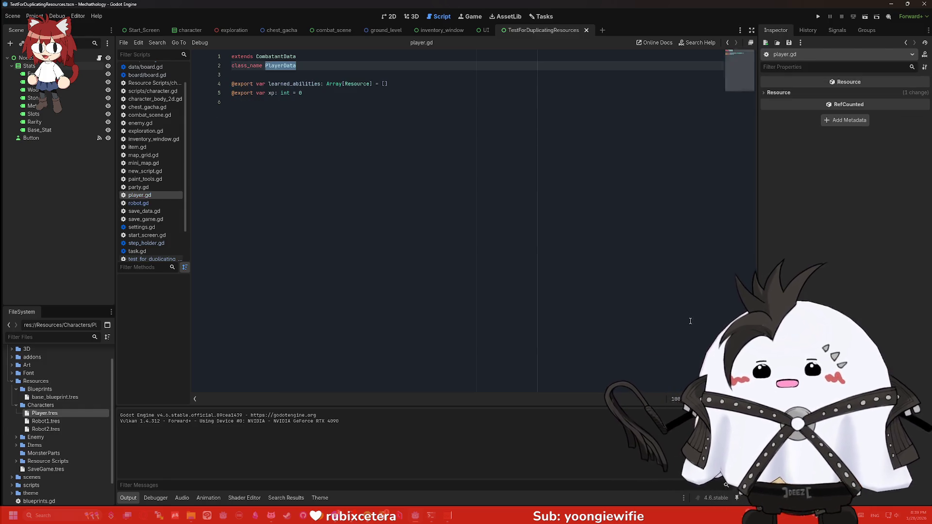
pyautogui.click(333, 98)
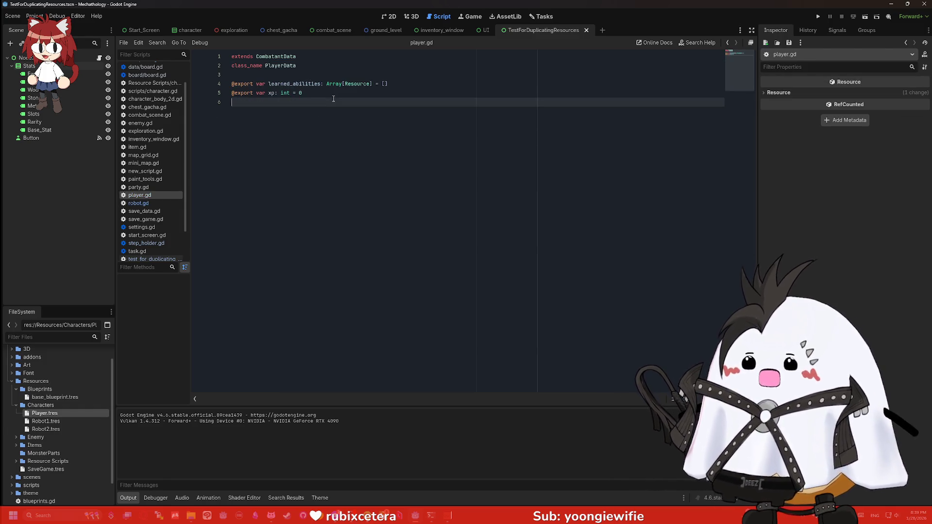
# Step: Paste three head_part export lines and rename them main_hand, off_hand and two_hand
pyautogui.press('Return')
pyautogui.hotkey('ctrl', 'v')
pyautogui.press('Return')
pyautogui.hotkey('ctrl', 'v')
pyautogui.press('Return')
pyautogui.hotkey('ctrl', 'v')
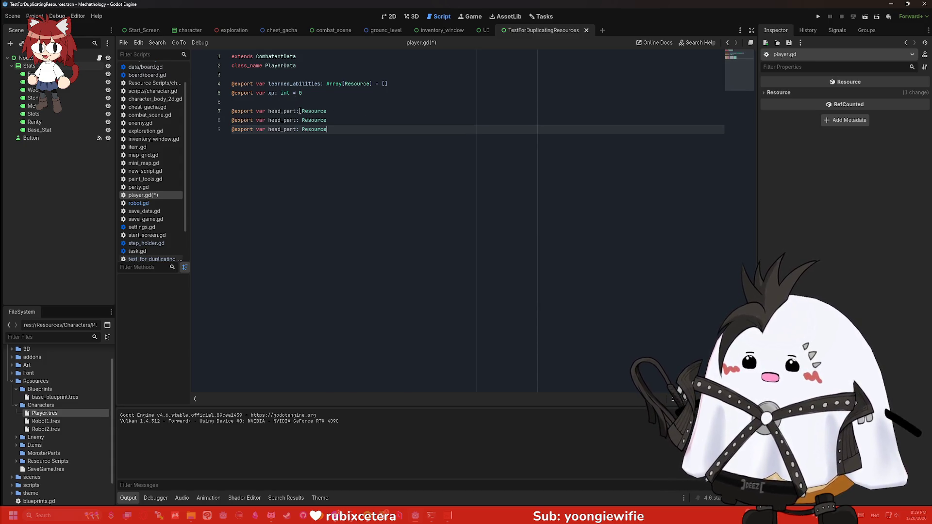
pyautogui.moveTo(296, 112); pyautogui.dragTo(264, 113)
pyautogui.write('hair')
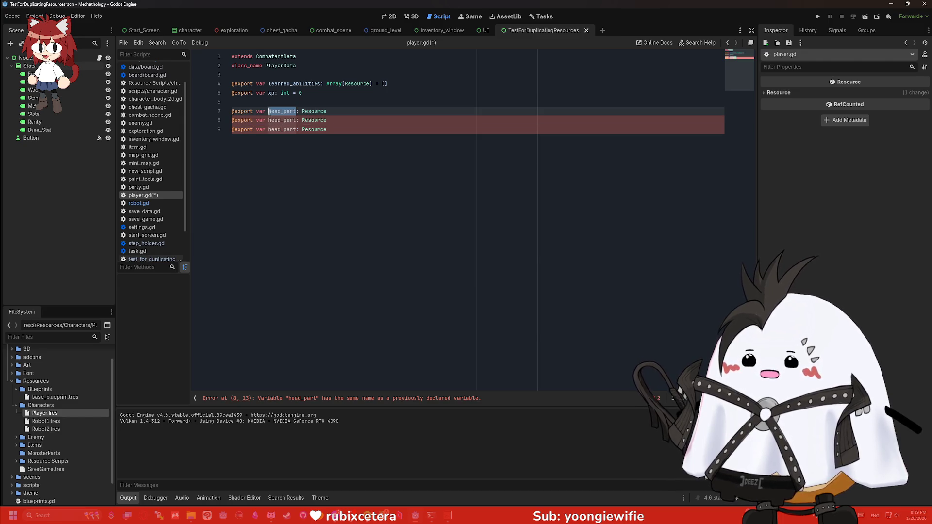
pyautogui.write('nd')
pyautogui.doubleClick(272, 120)
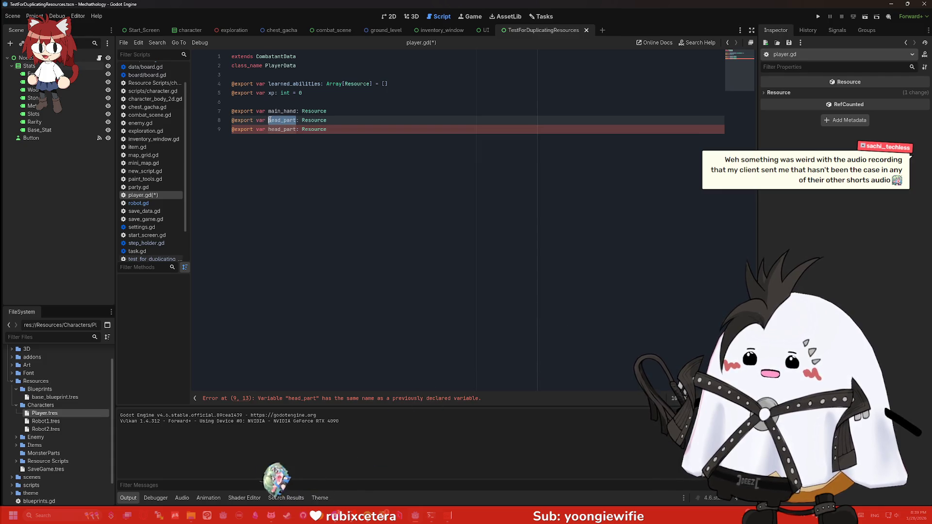
pyautogui.write('off_han')
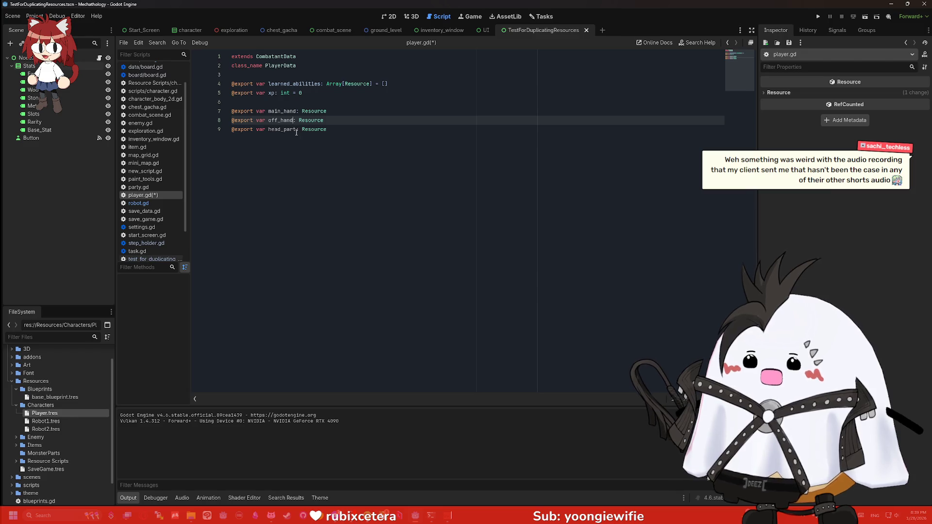
pyautogui.doubleClick(294, 130)
pyautogui.write('two_han')
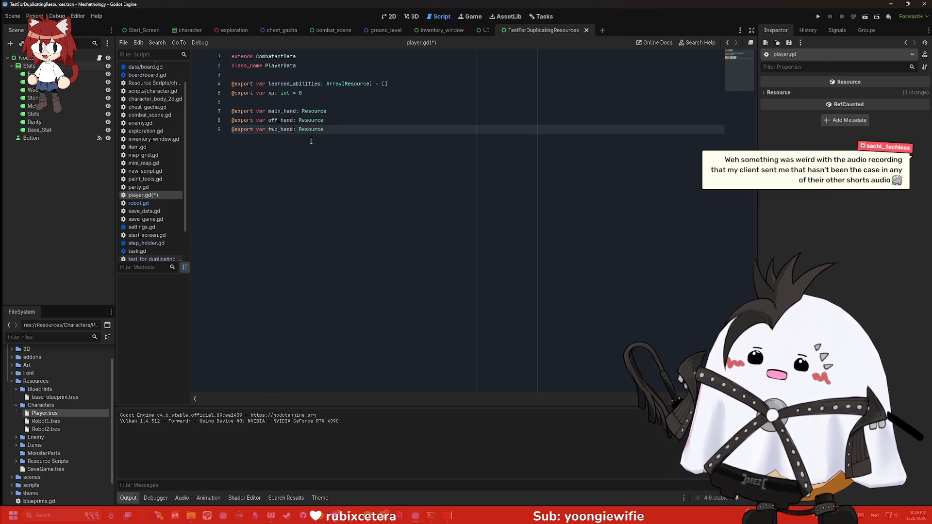
# Step: Review the three hand slot declarations and place the cursor after two_hand
pyautogui.moveTo(362, 131); pyautogui.dragTo(231, 130)
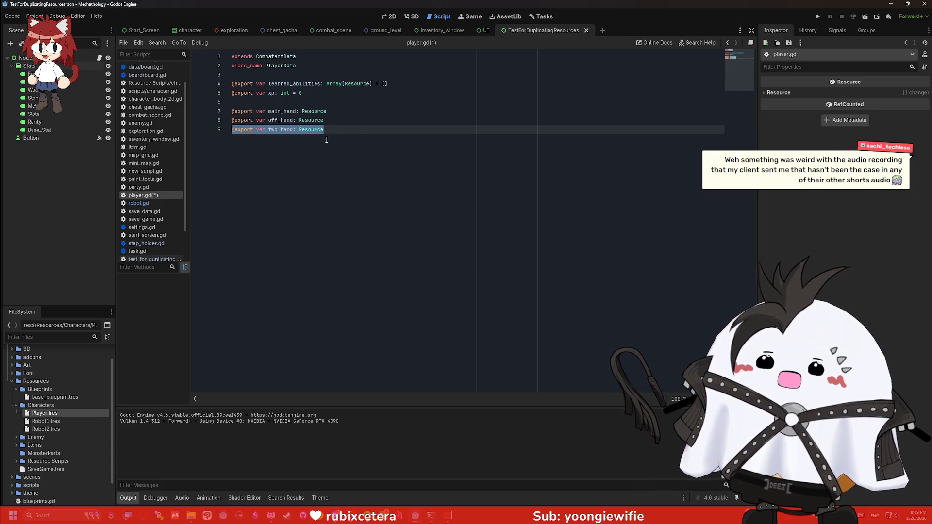
pyautogui.click(354, 139)
pyautogui.moveTo(324, 120)
pyautogui.mouseDown()
pyautogui.moveTo(231, 120)
pyautogui.moveTo(294, 115)
pyautogui.mouseUp()
pyautogui.click(354, 119)
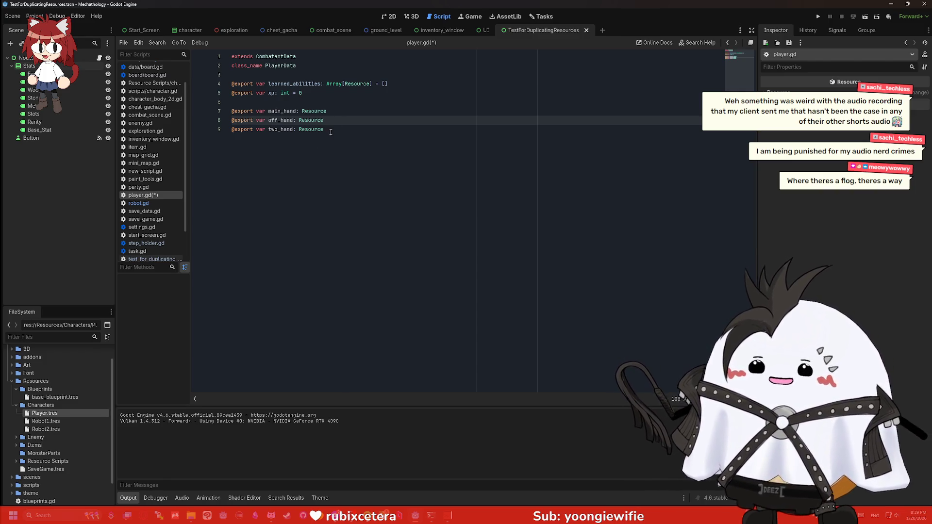
pyautogui.click(332, 130)
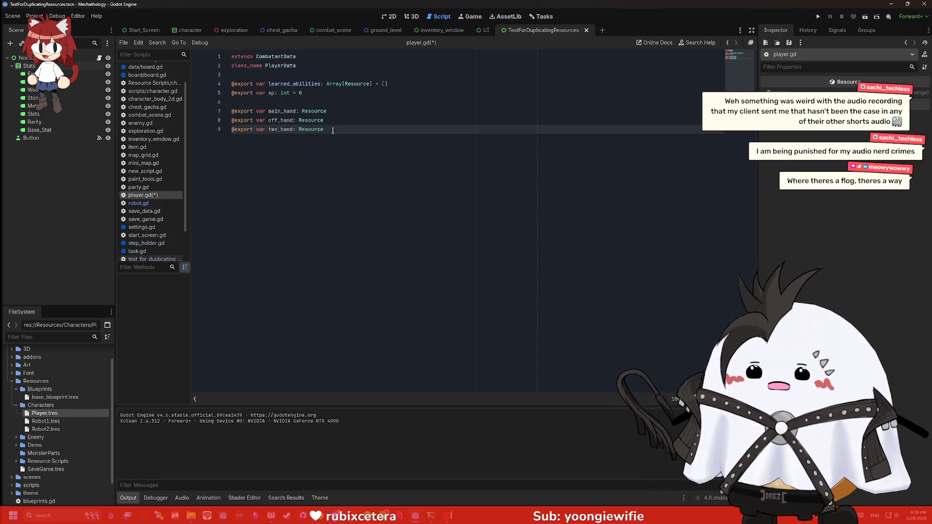
pyautogui.moveTo(332, 130); pyautogui.dragTo(240, 113)
pyautogui.click(339, 132)
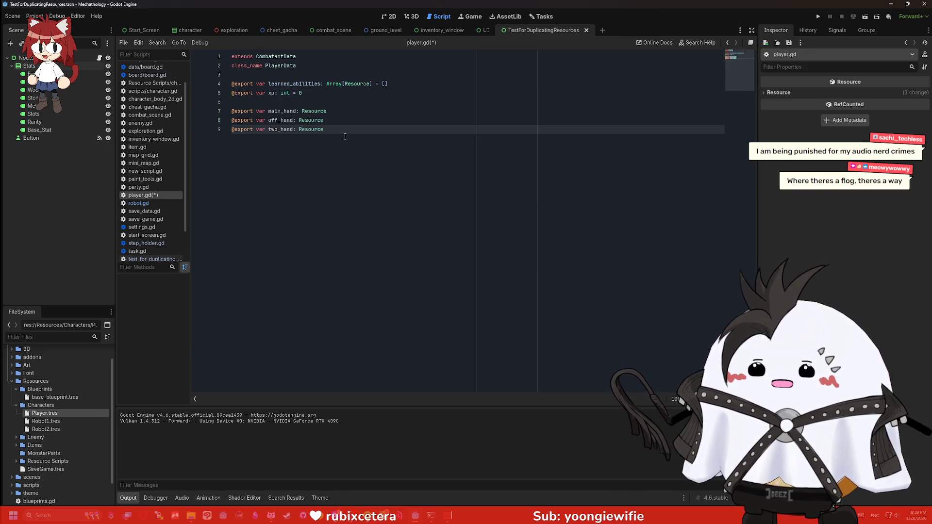
pyautogui.moveTo(348, 131); pyautogui.dragTo(234, 129)
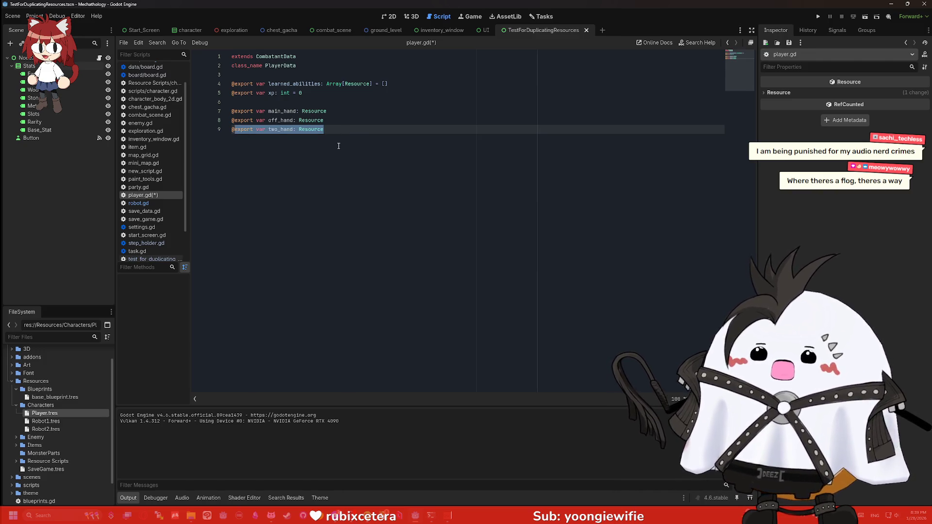
pyautogui.click(349, 134)
pyautogui.moveTo(349, 134)
pyautogui.mouseDown()
pyautogui.moveTo(340, 121)
pyautogui.moveTo(362, 135)
pyautogui.mouseUp()
pyautogui.hotkey('ctrl', 'c')
pyautogui.click(362, 135)
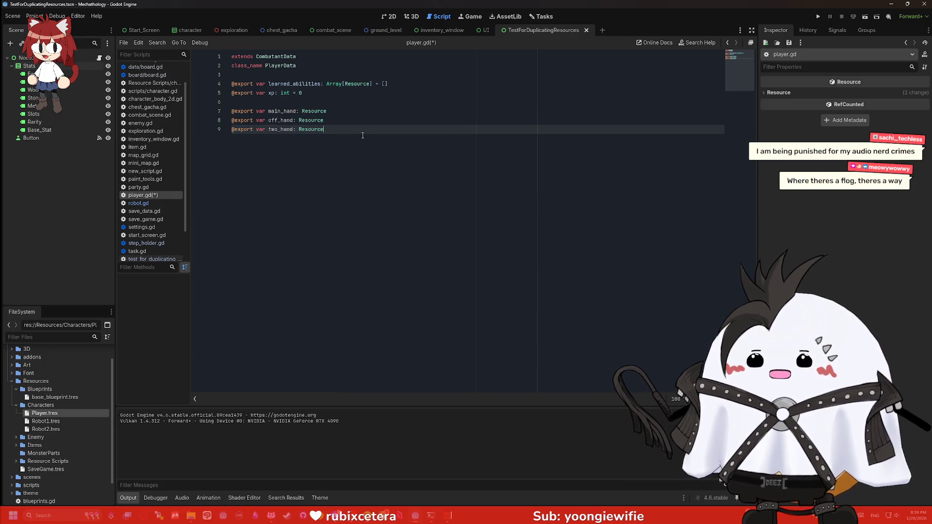
# Step: Add an armor_crystal Resource export below two_hand and save player.gd
pyautogui.press('Return')
pyautogui.press('Return')
pyautogui.hotkey('ctrl', 'v')
pyautogui.moveTo(295, 148); pyautogui.dragTo(268, 148)
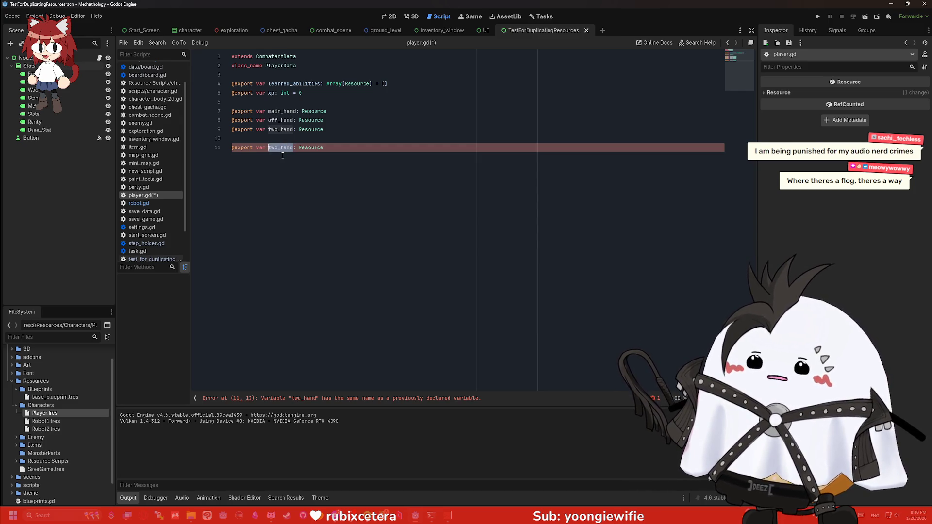
pyautogui.write('armor_crystal')
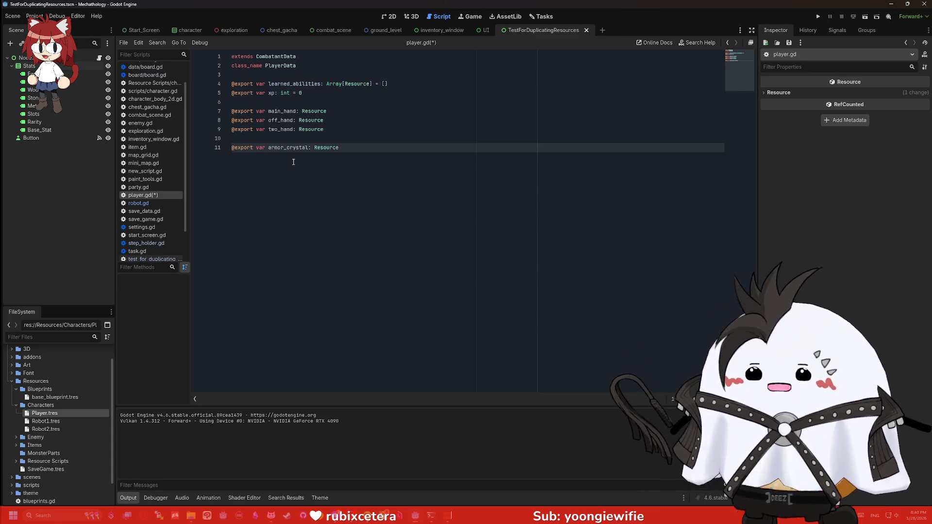
pyautogui.hotkey('ctrl', 's')
pyautogui.press('Return')
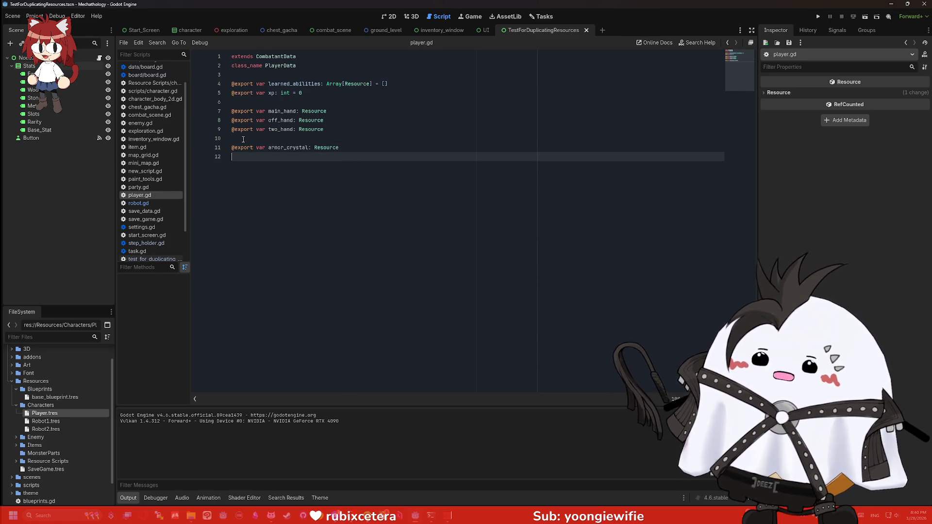
pyautogui.click(71, 419)
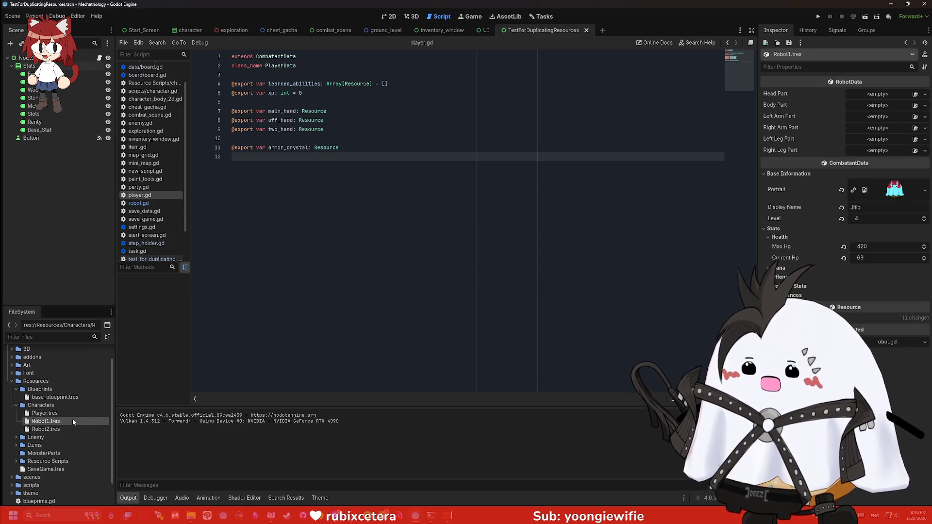
pyautogui.click(54, 397)
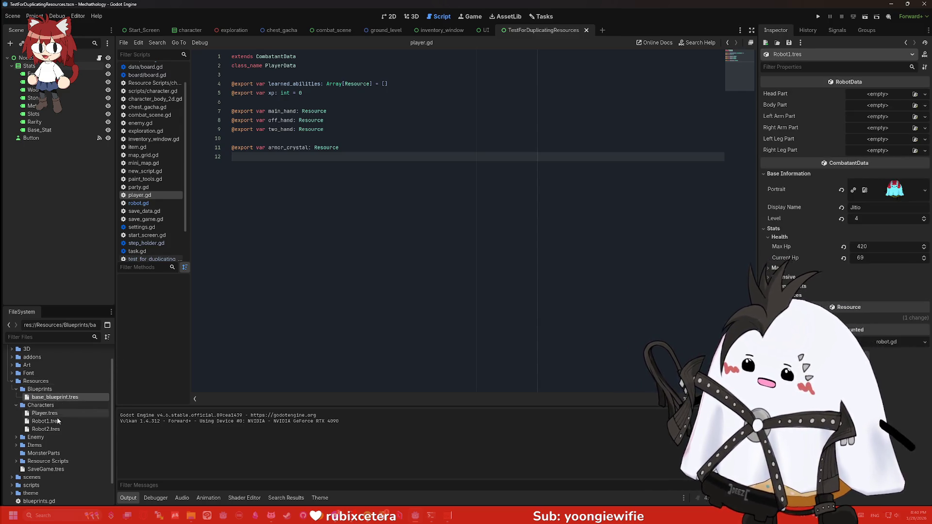
pyautogui.click(250, 105)
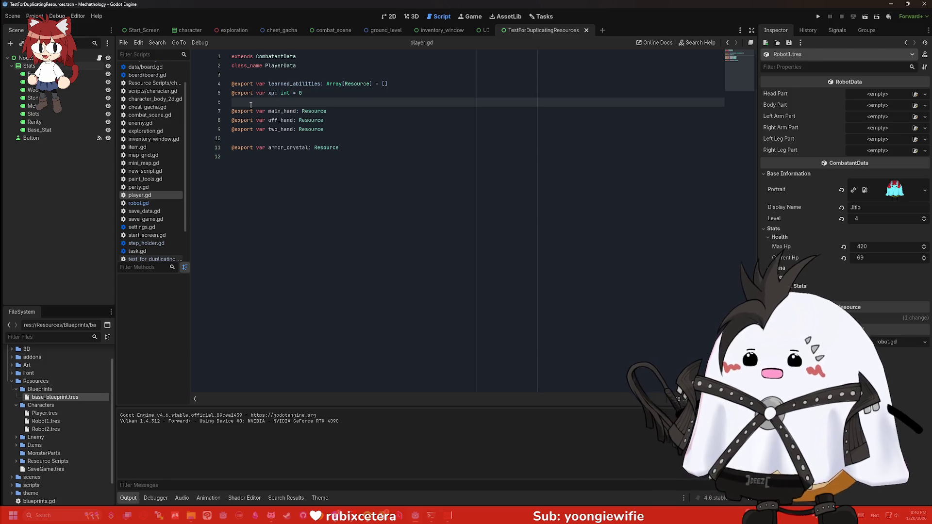
pyautogui.press('super+period')
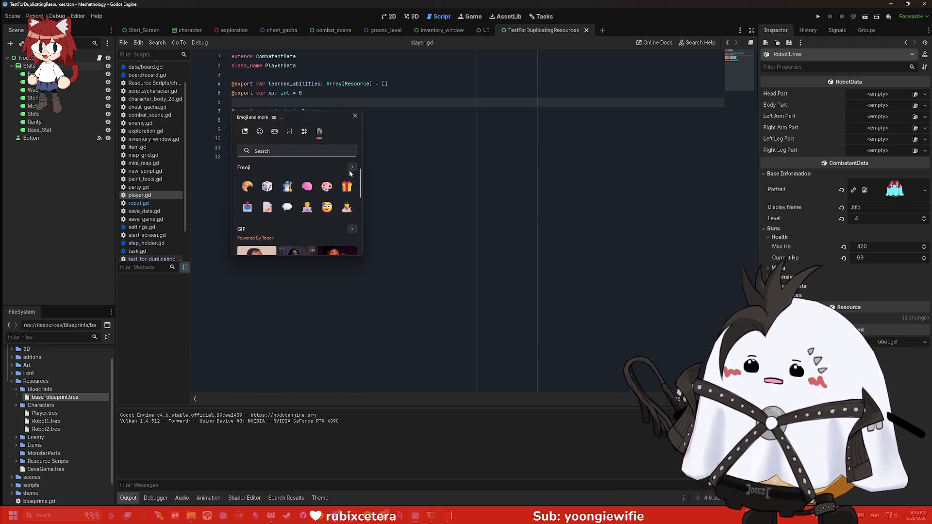
pyautogui.scroll(-5, 301, 174)
pyautogui.scroll(-5, 300, 190)
pyautogui.scroll(-5, 301, 184)
pyautogui.scroll(-4, 296, 184)
pyautogui.click(304, 190)
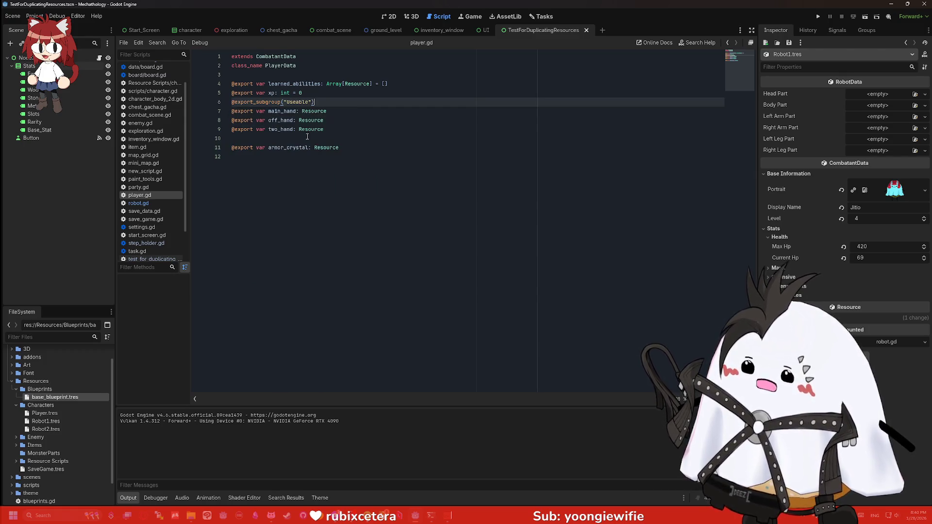
pyautogui.moveTo(308, 102); pyautogui.dragTo(287, 102)
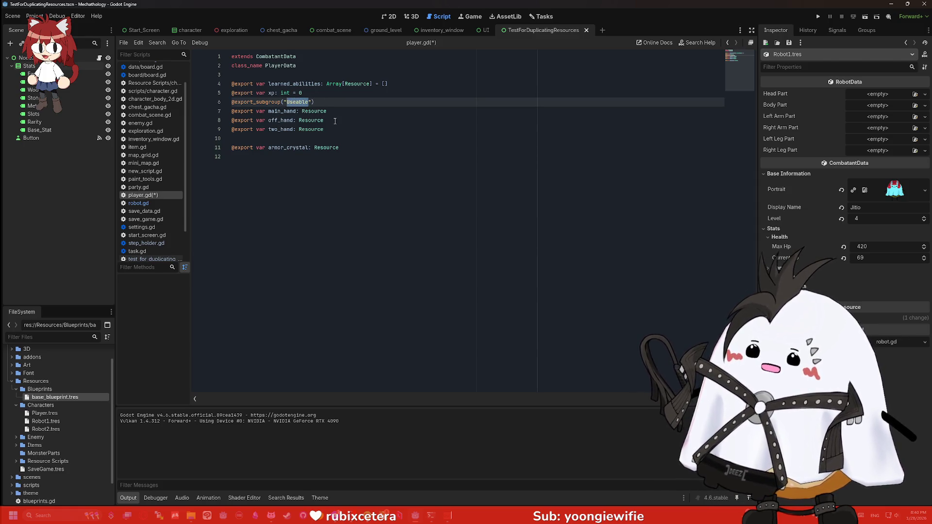
pyautogui.write('Weapon')
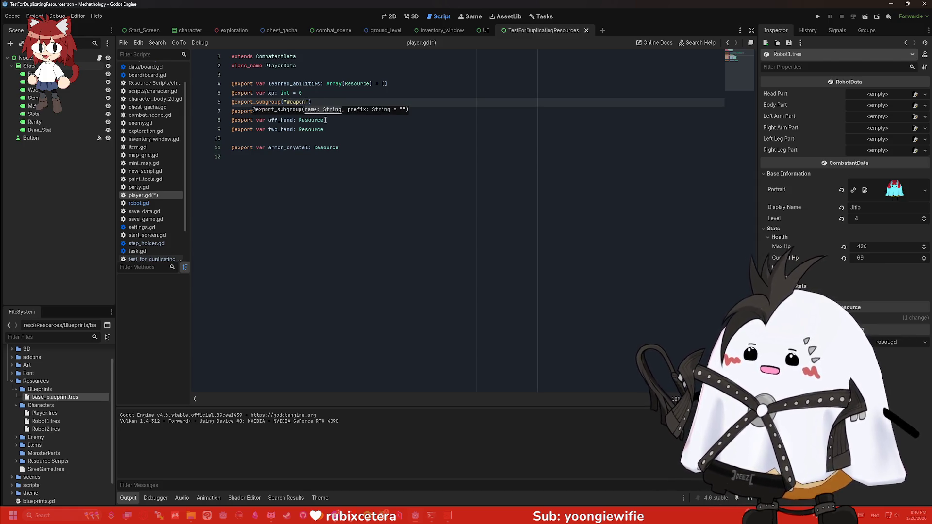
pyautogui.moveTo(311, 102); pyautogui.dragTo(232, 102)
pyautogui.hotkey('ctrl', 'c')
pyautogui.click(287, 138)
pyautogui.hotkey('ctrl', 'v')
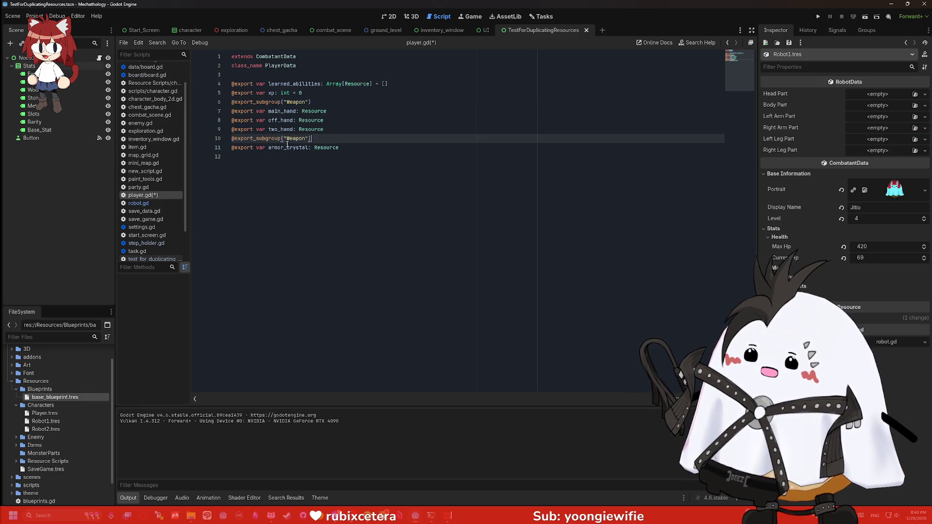
pyautogui.doubleClick(294, 138)
pyautogui.write('Armor')
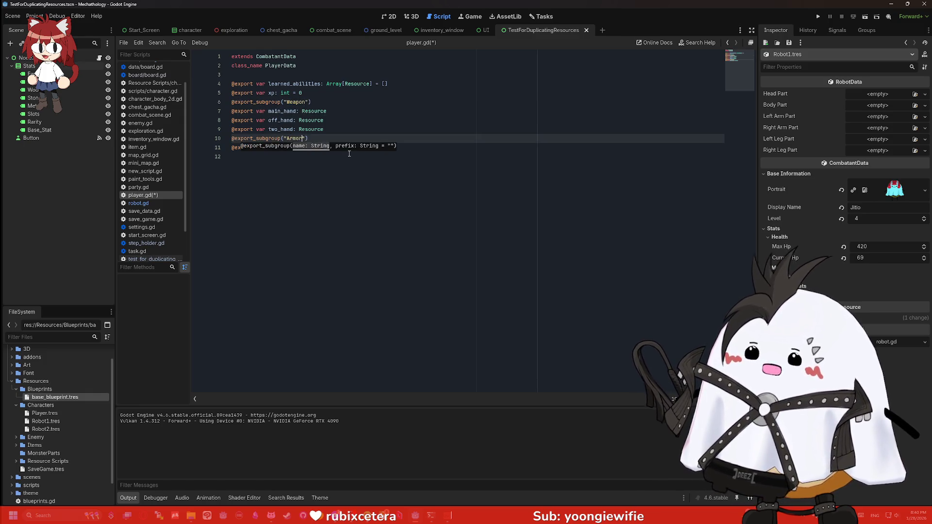
pyautogui.click(351, 155)
pyautogui.hotkey('ctrl', 's')
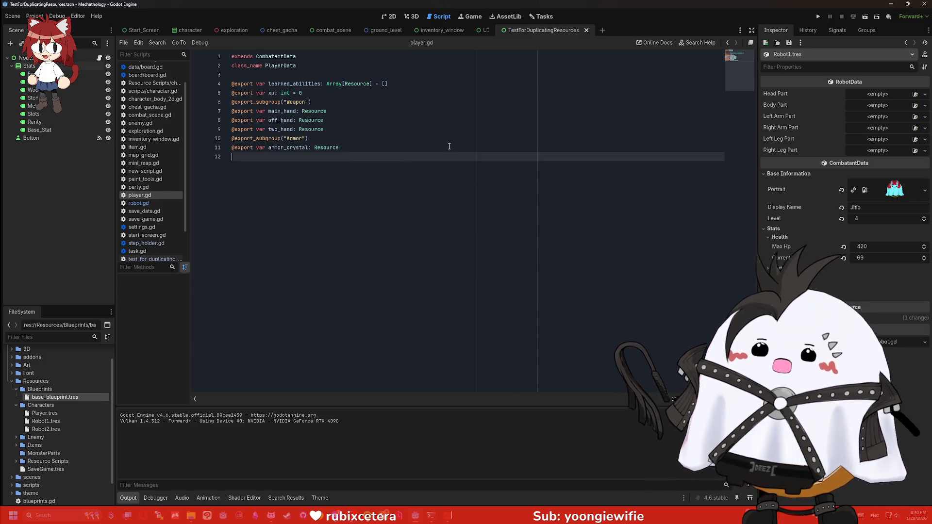
pyautogui.click(35, 414)
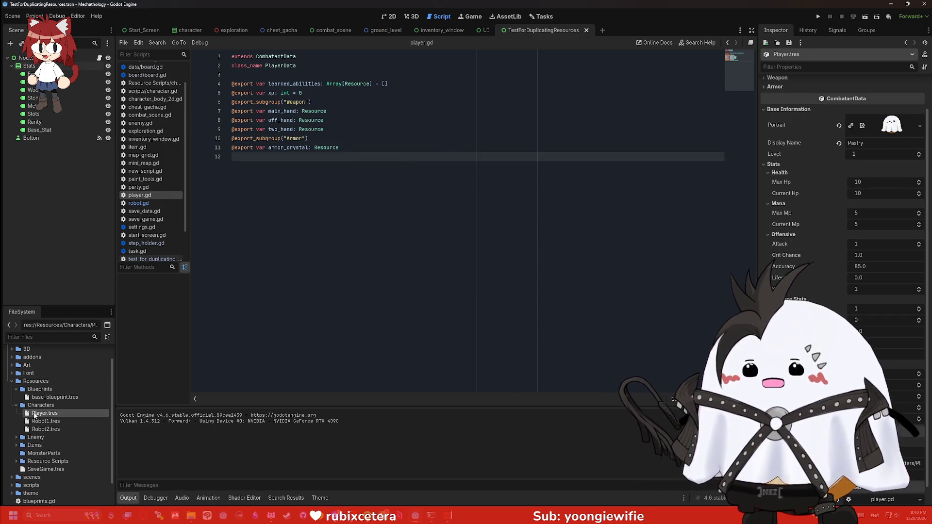
# Step: Expand Player.tres's Weapon and Armor Inspector groups to show the empty slots, then save
pyautogui.scroll(2, 827, 149)
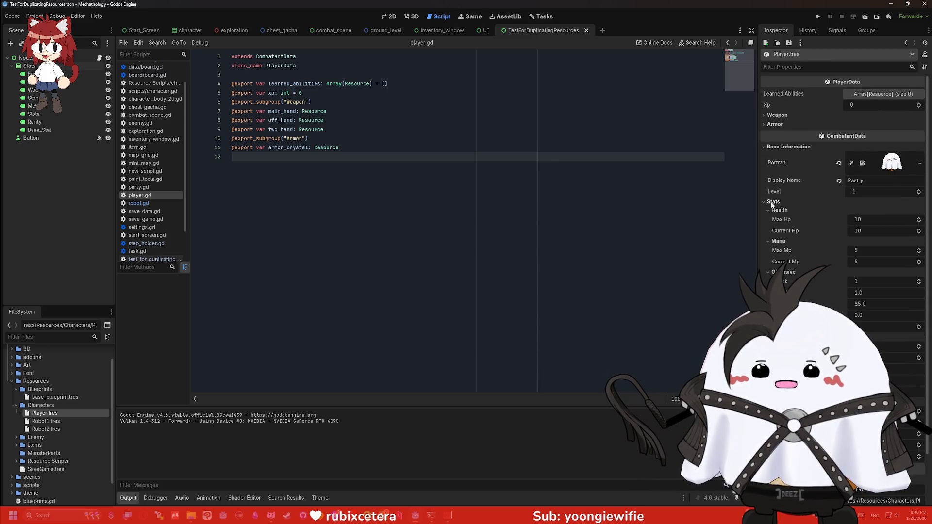
pyautogui.click(774, 116)
pyautogui.click(775, 158)
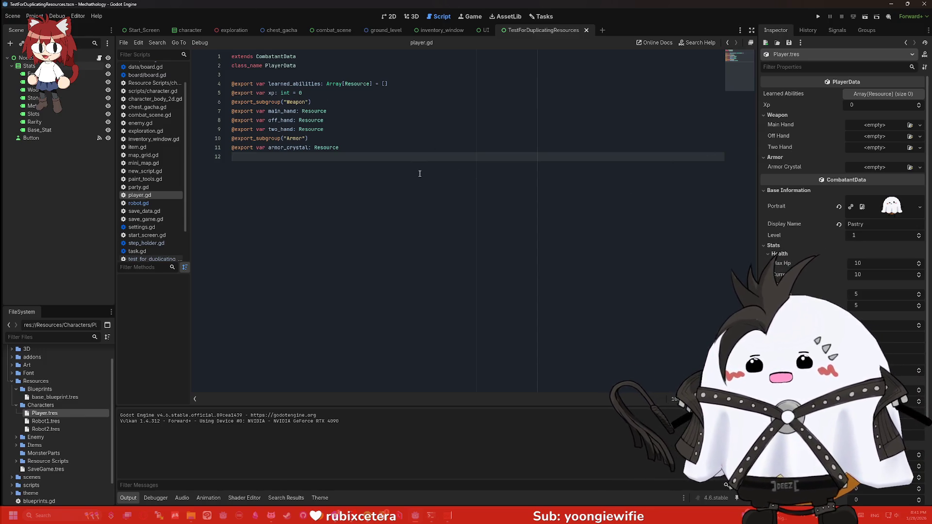
pyautogui.click(372, 153)
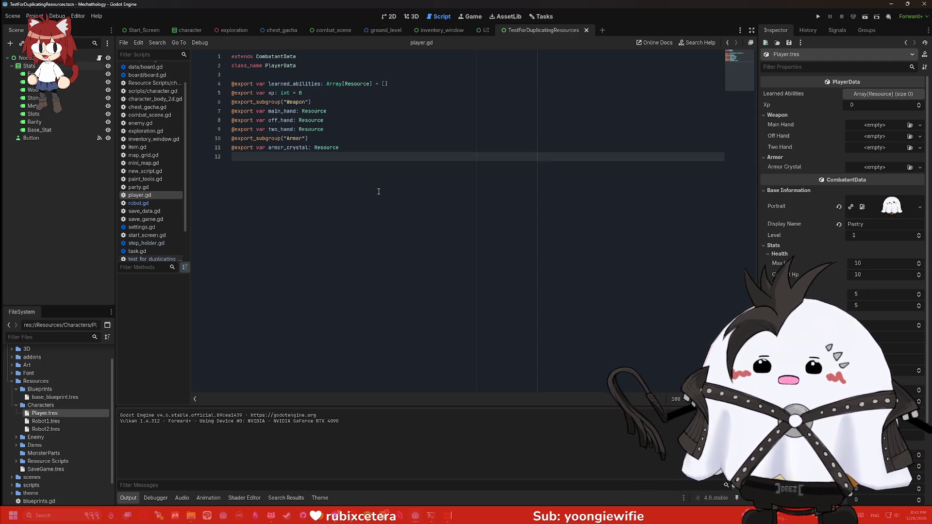
pyautogui.hotkey('ctrl', 's')
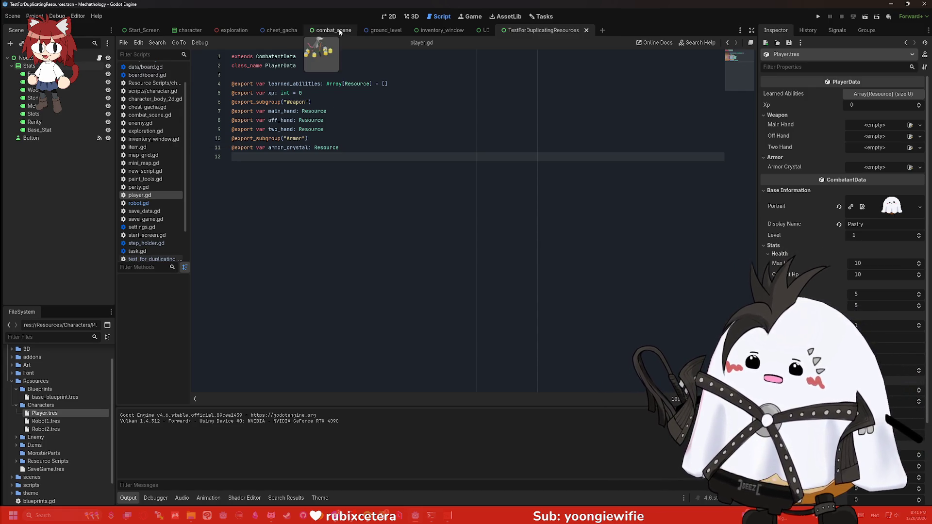
# Step: Open the exploration scene in the 2D workspace and adjust the zoom
pyautogui.click(235, 30)
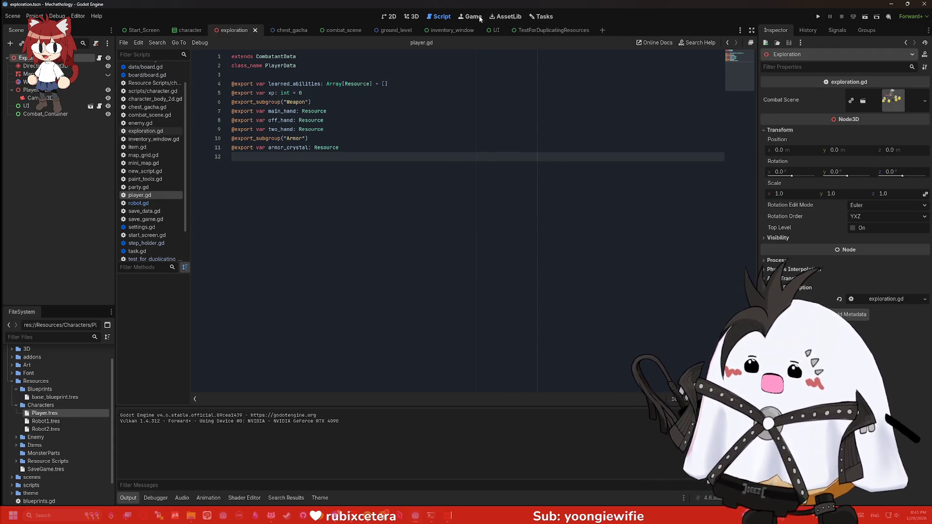
pyautogui.click(417, 19)
pyautogui.click(389, 16)
pyautogui.scroll(-2, 470, 131)
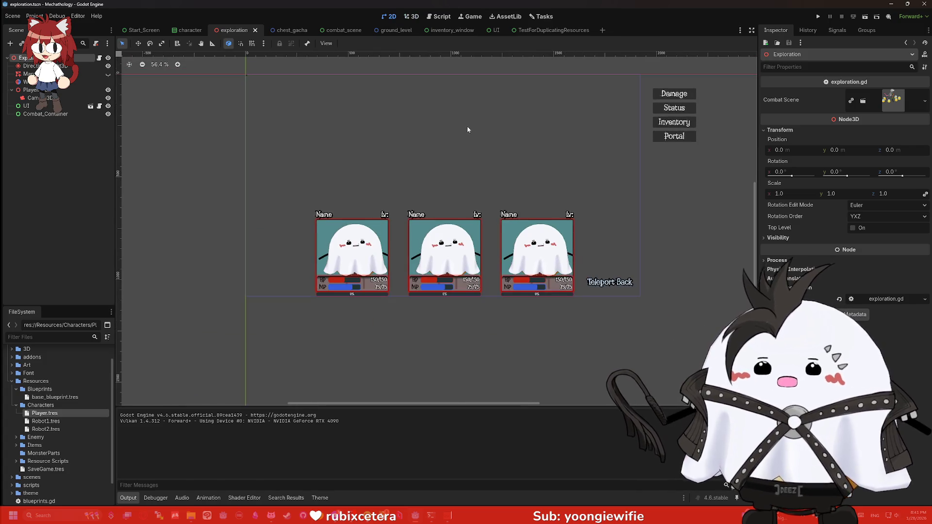
pyautogui.scroll(1, 520, 170)
pyautogui.scroll(1, 502, 141)
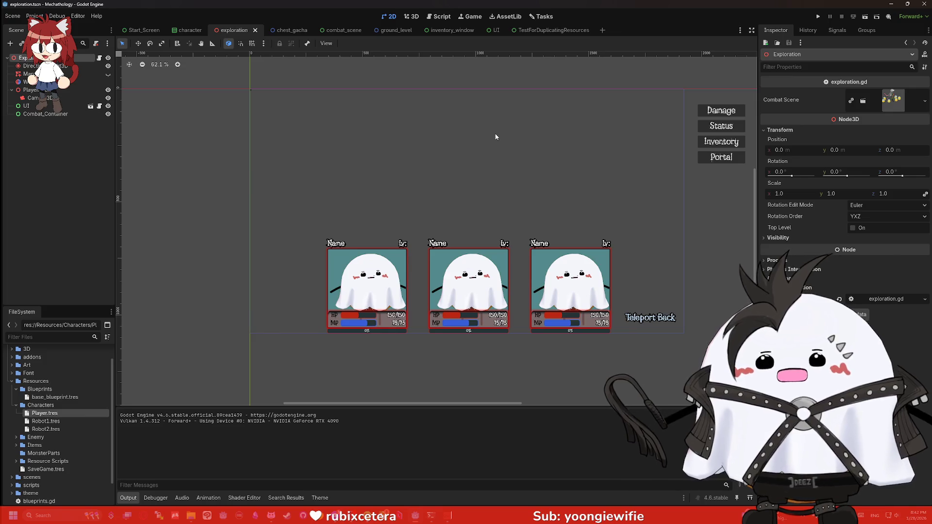
pyautogui.scroll(-1, 495, 137)
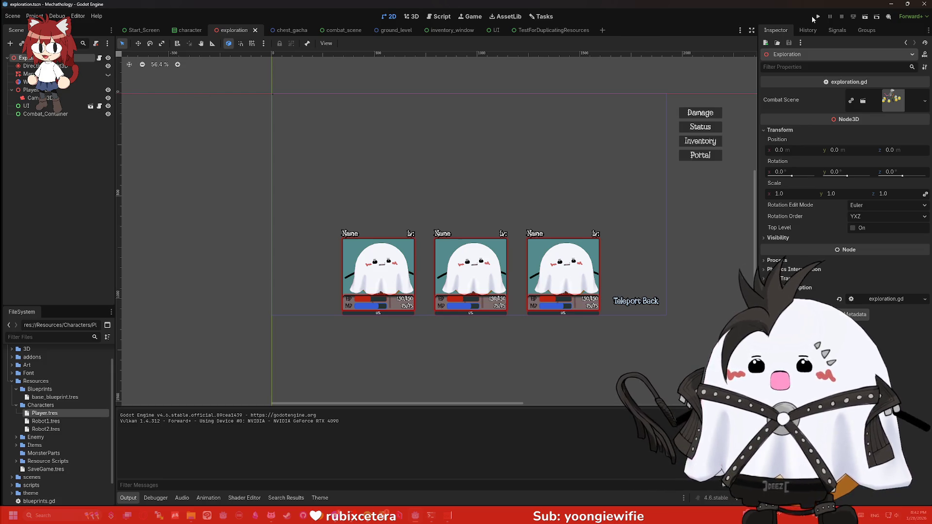
# Step: Start a test run of the project with the Run Project button
pyautogui.click(394, 138)
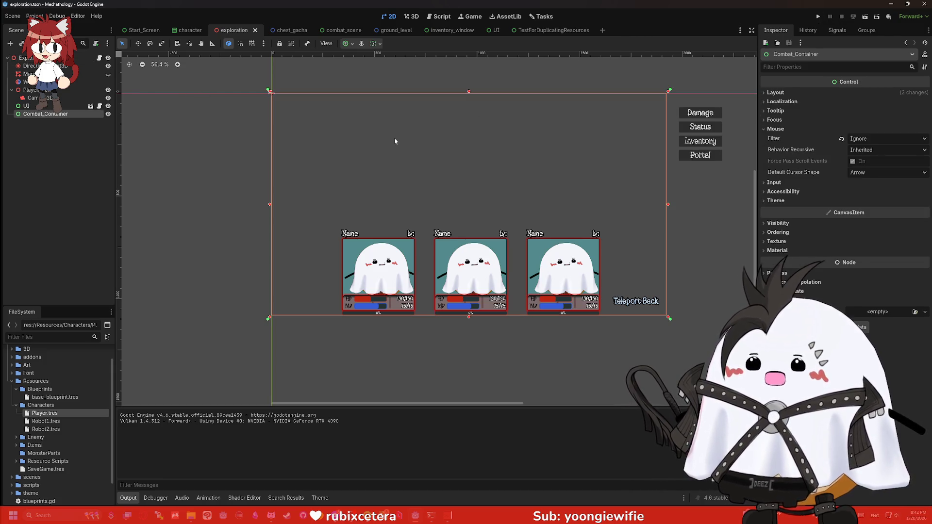
pyautogui.click(231, 157)
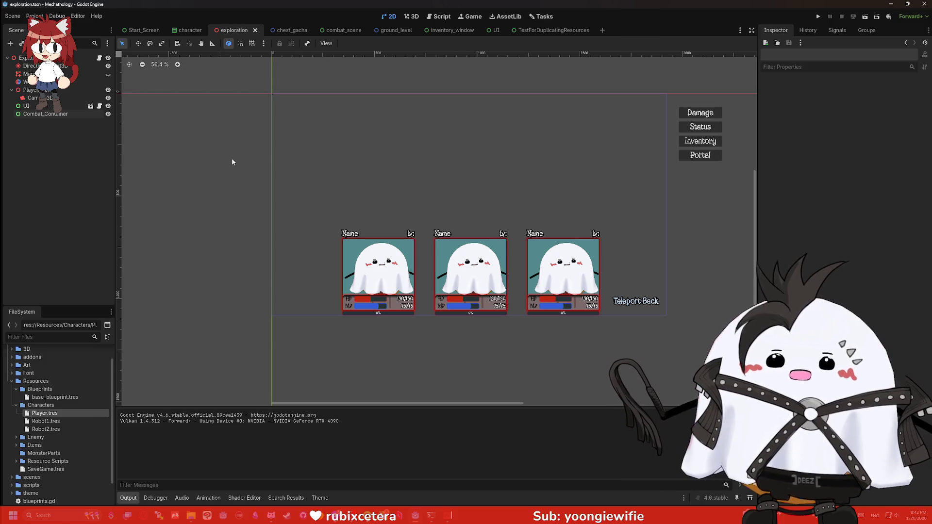
pyautogui.scroll(2, 98, 345)
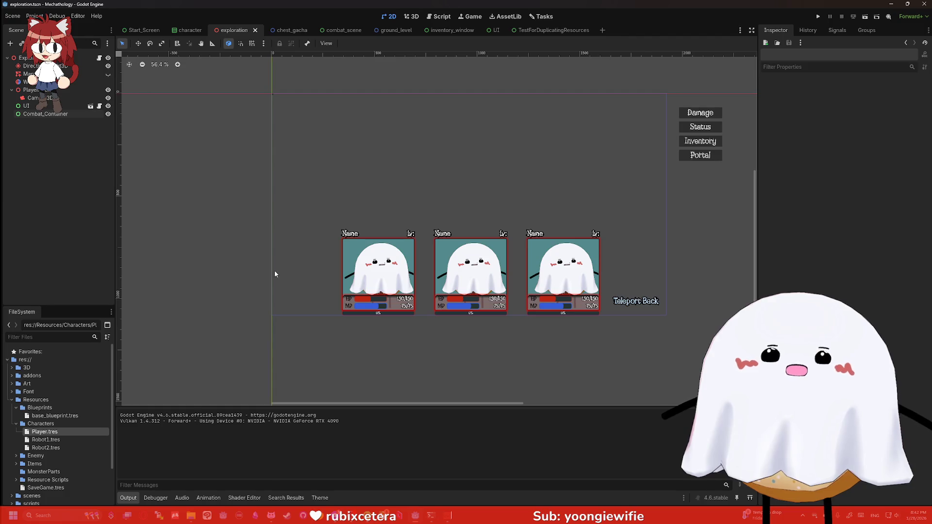
pyautogui.click(818, 16)
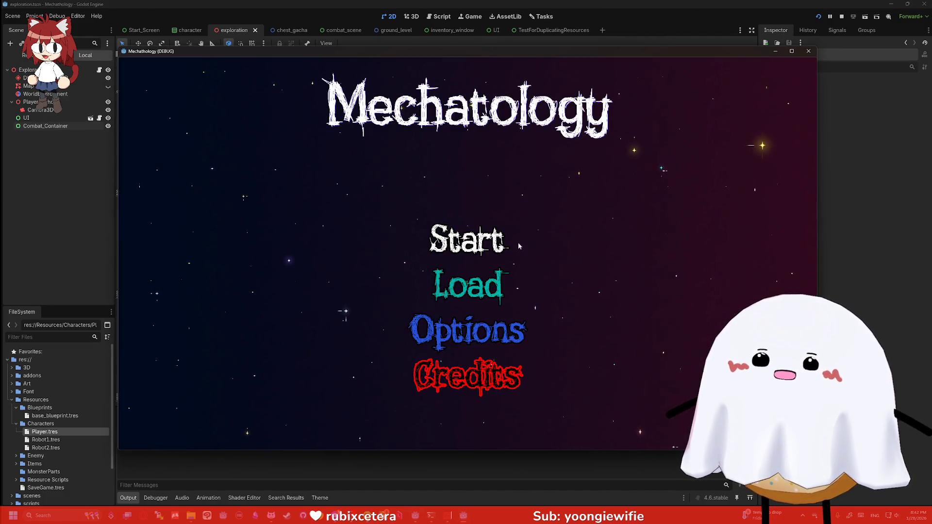
# Step: Play into the tower battle against Hotadoggu, relaunch once with F5, then close the game
pyautogui.click(517, 242)
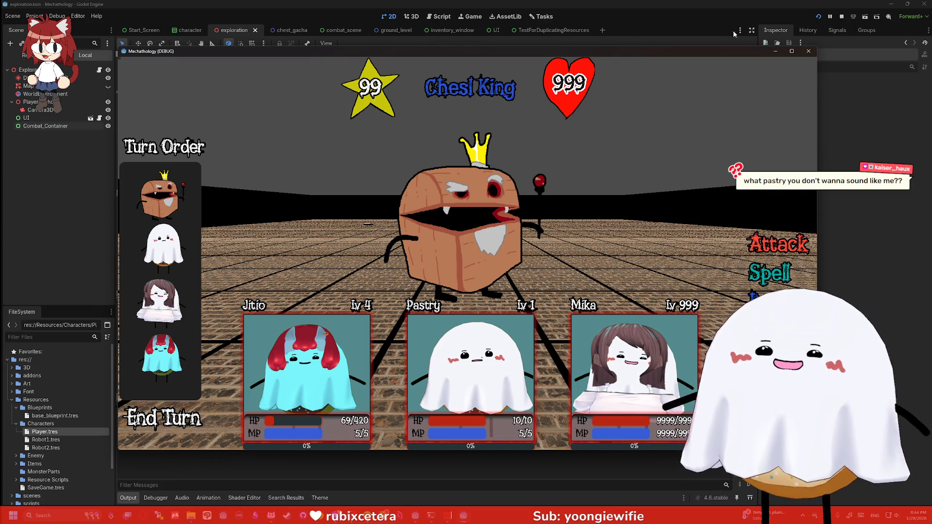
pyautogui.click(845, 22)
pyautogui.press('F5')
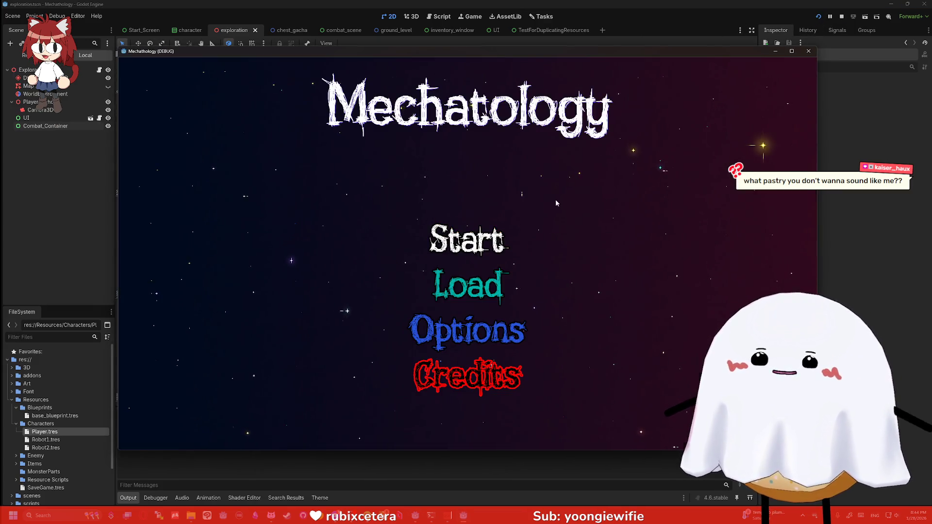
pyautogui.click(485, 240)
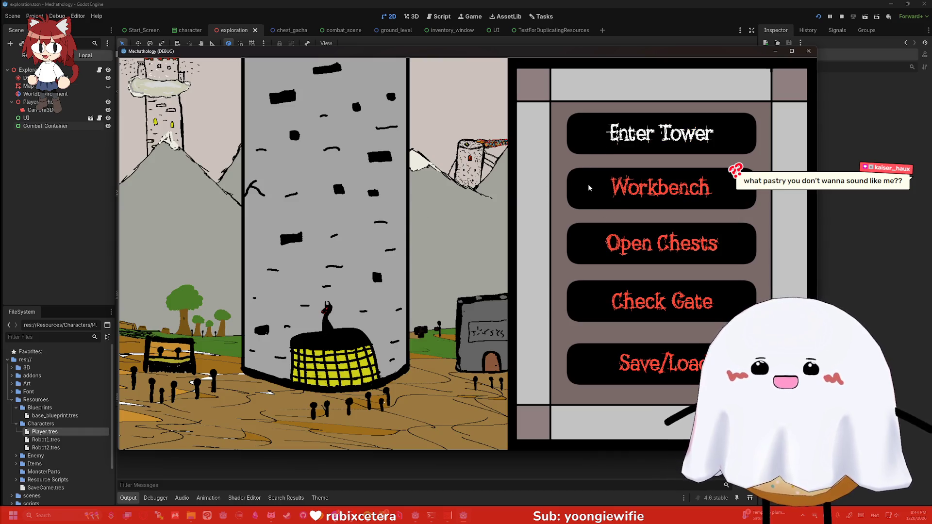
pyautogui.click(596, 192)
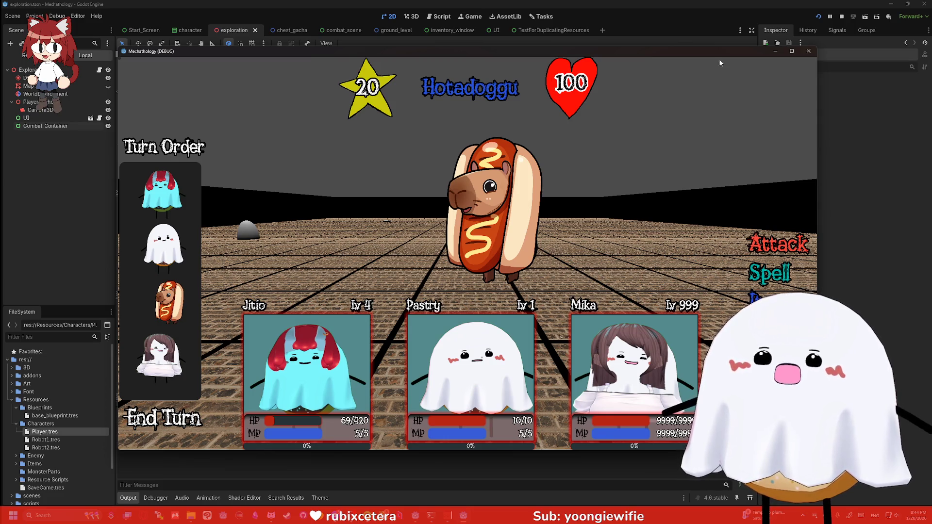
pyautogui.click(808, 51)
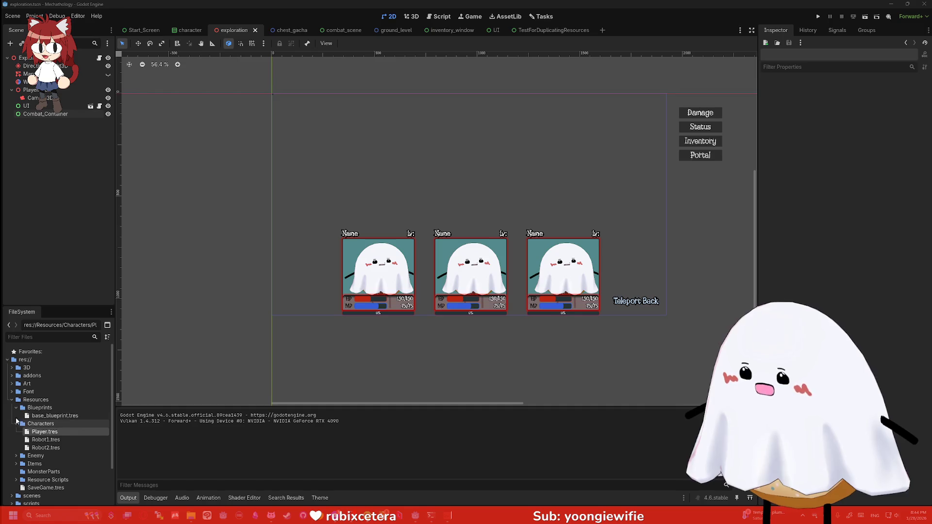
# Step: Open Alexi_The_Pogo_Possum.tres from the Enemy folder, then switch to the YouTube Short in Chrome
pyautogui.click(16, 407)
pyautogui.click(16, 415)
pyautogui.click(14, 440)
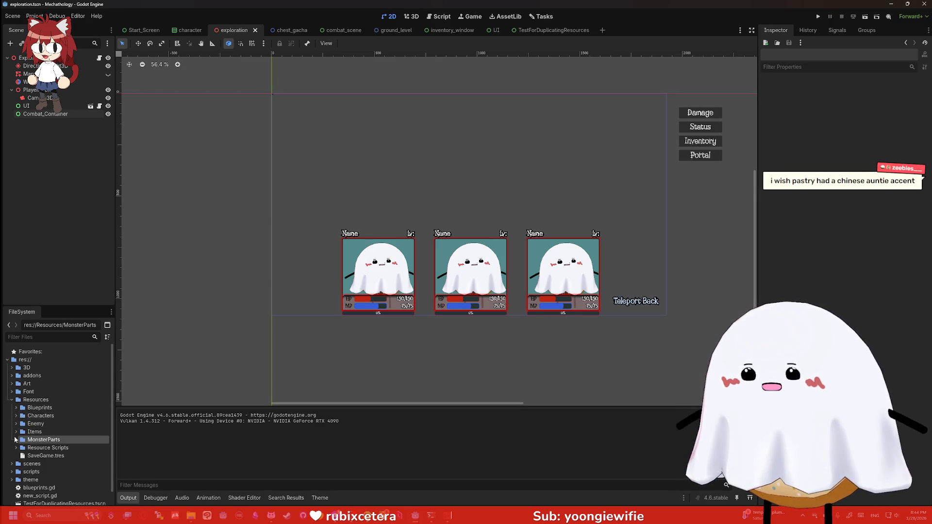
pyautogui.click(16, 424)
pyautogui.click(45, 431)
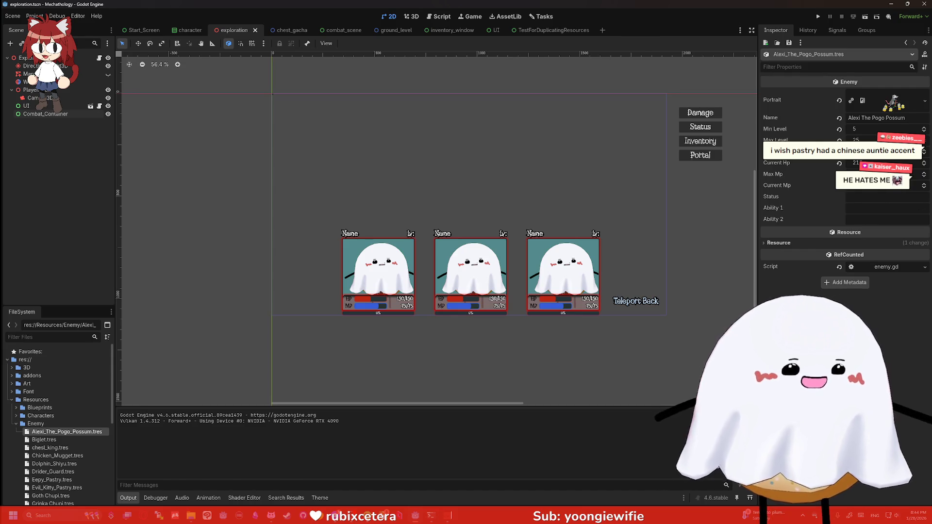
pyautogui.hotkey('ctrl', 'w')
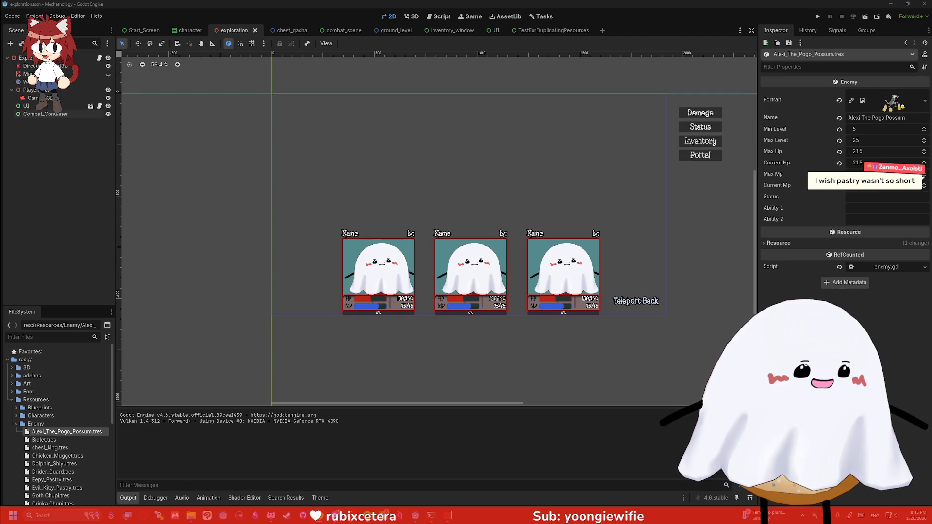
pyautogui.hotkey('alt', 'Tab')
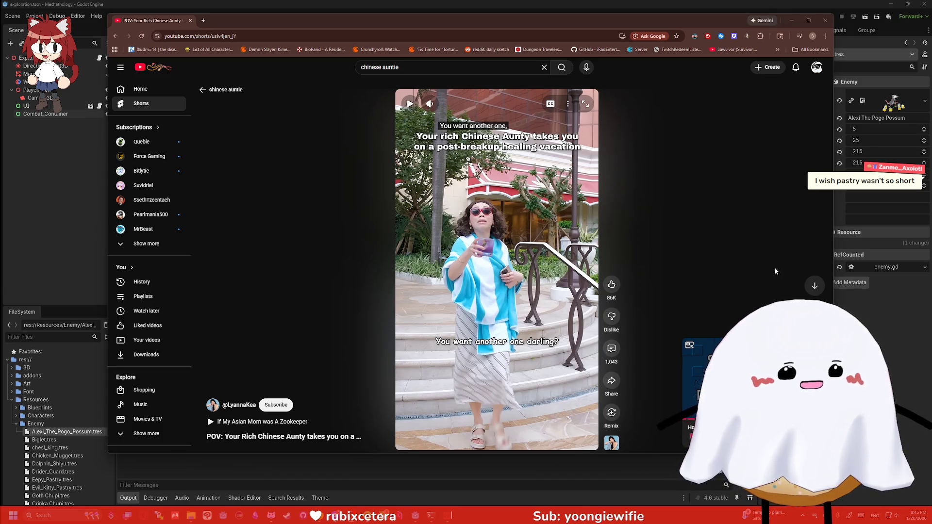
# Step: Play and pause the YouTube Short, then close the Chrome window
pyautogui.click(552, 229)
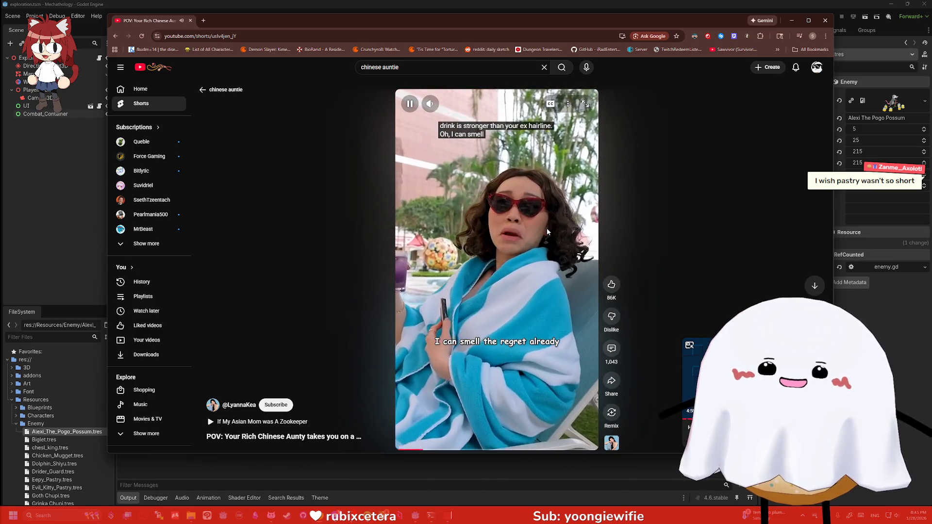
pyautogui.click(545, 232)
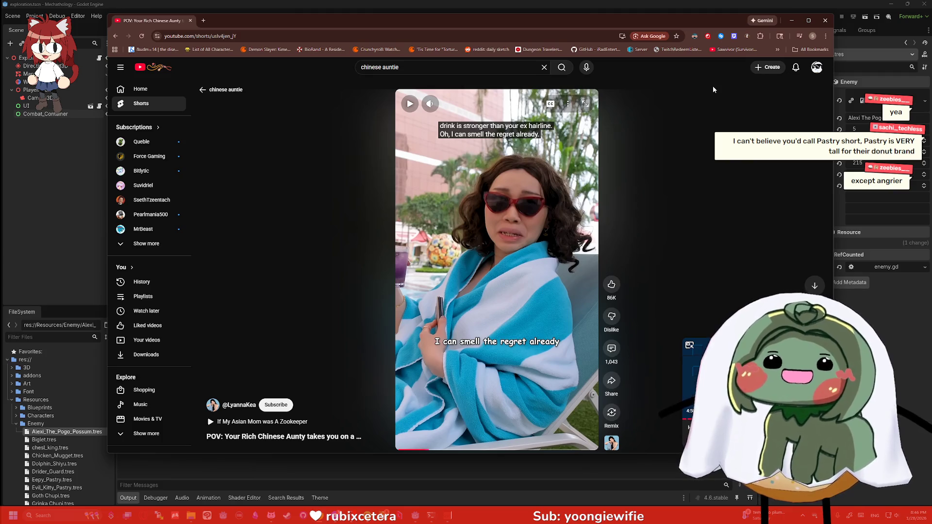
pyautogui.click(825, 20)
pyautogui.click(587, 166)
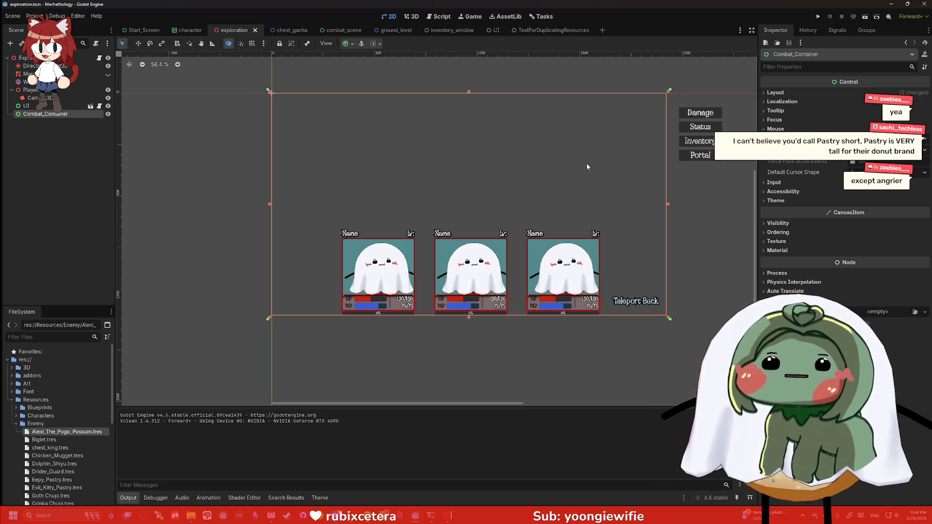
# Step: Set Alexi_The_Pogo_Possum's Ability 1 to Pogo
pyautogui.scroll(2, 534, 178)
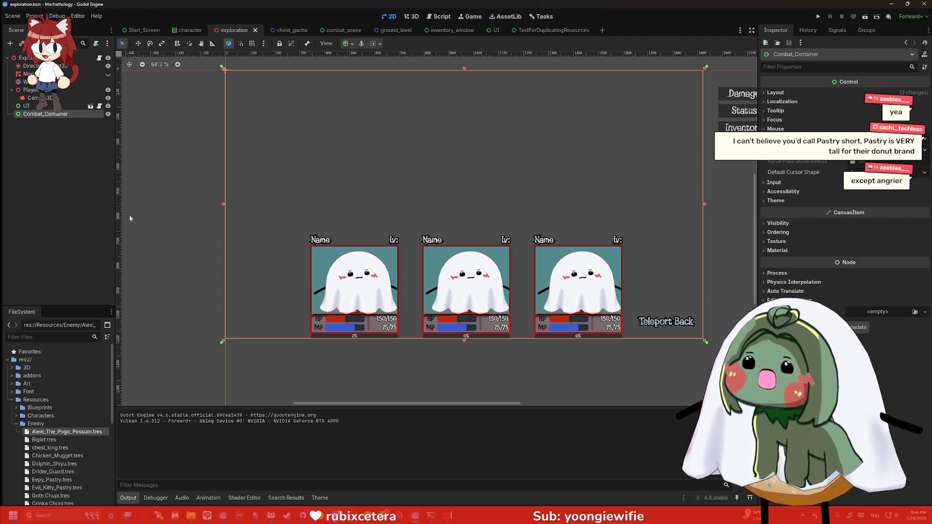
pyautogui.click(66, 432)
pyautogui.scroll(-4, 66, 418)
pyautogui.scroll(2, 66, 418)
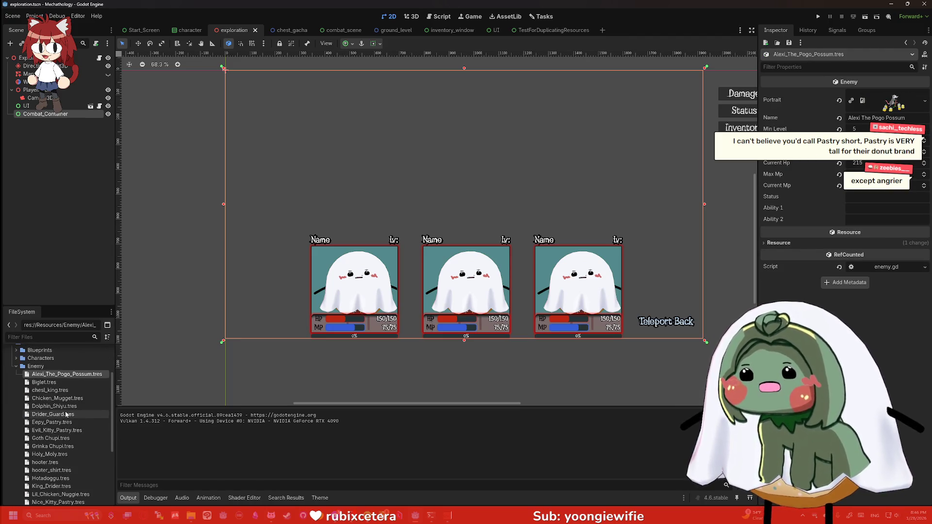
pyautogui.click(868, 220)
pyautogui.click(865, 212)
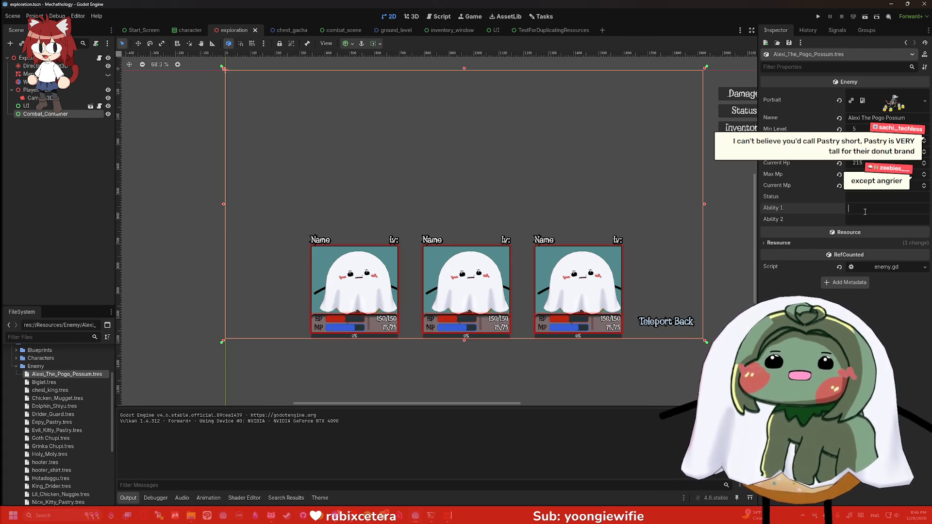
pyautogui.click(865, 212)
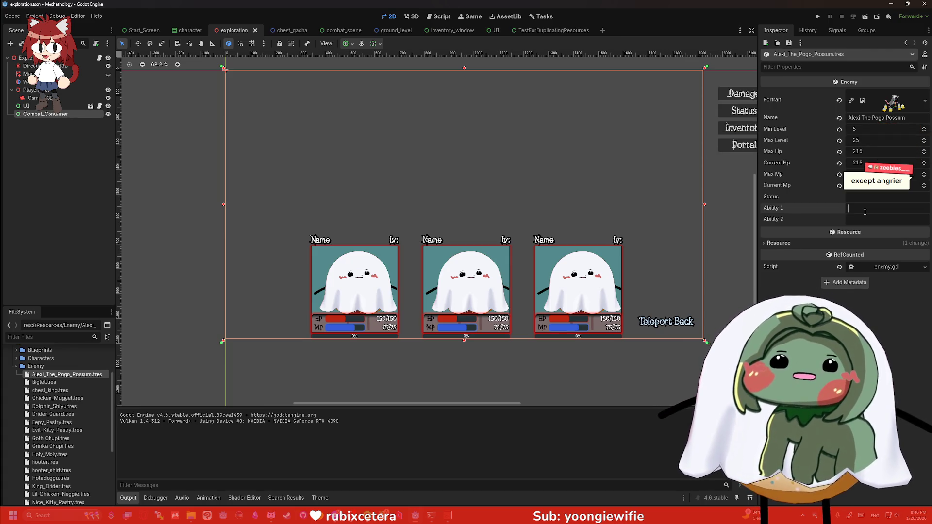
pyautogui.write('Pogo')
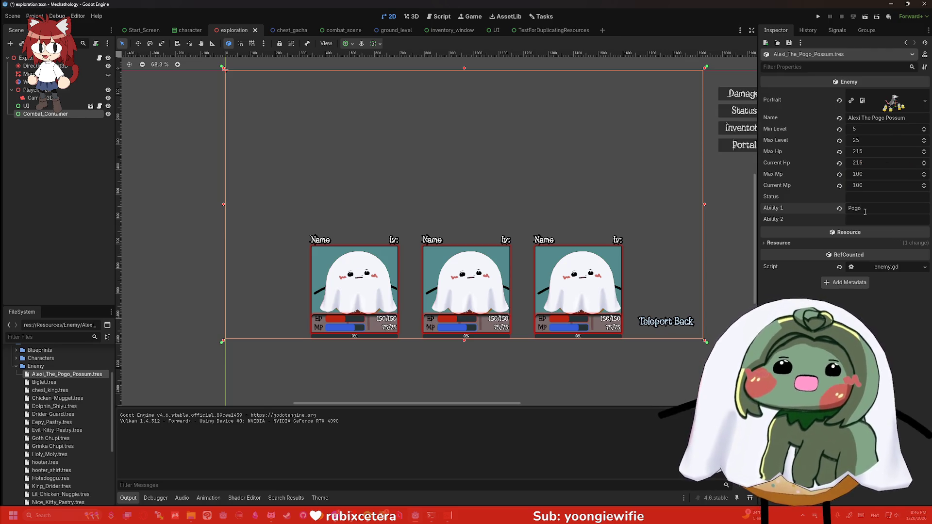
# Step: Enter Agility as Ability 2
pyautogui.click(869, 220)
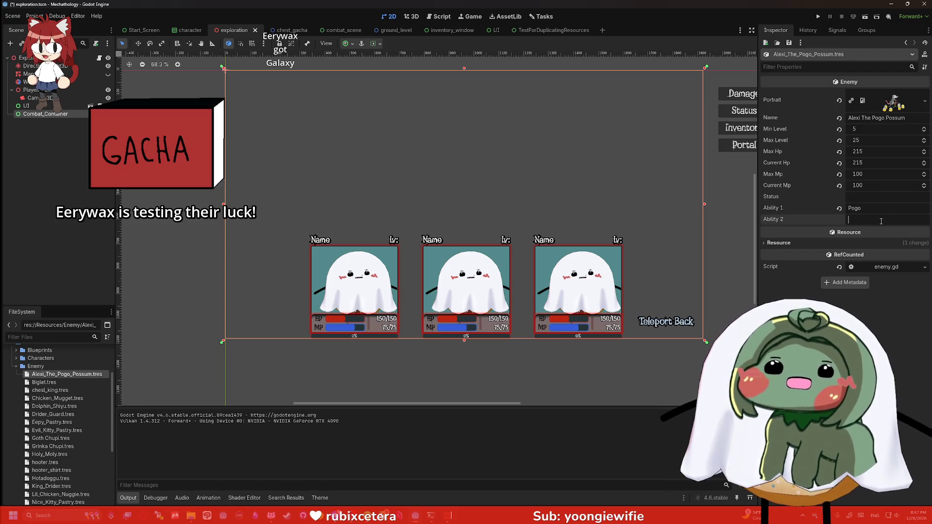
pyautogui.write('Agbil')
pyautogui.press('BackSpace')
pyautogui.press('BackSpace')
pyautogui.press('BackSpace')
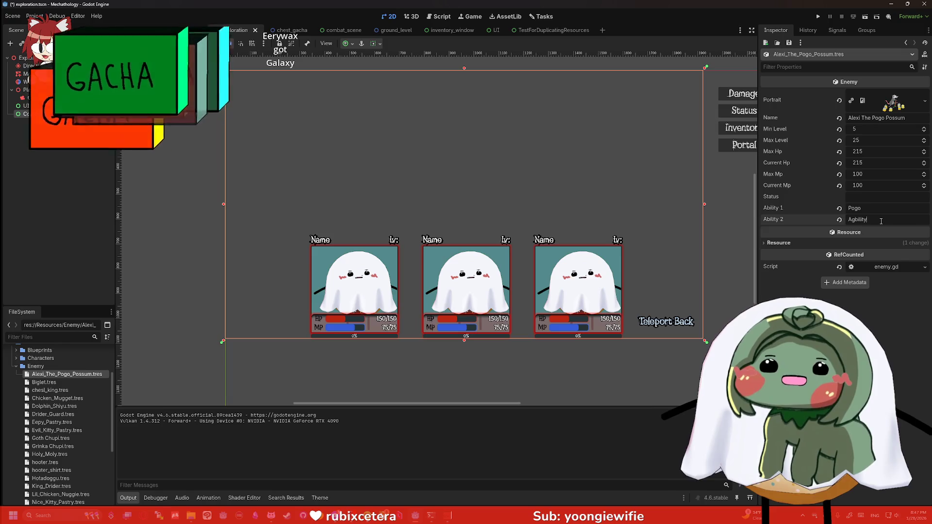
pyautogui.write('gility')
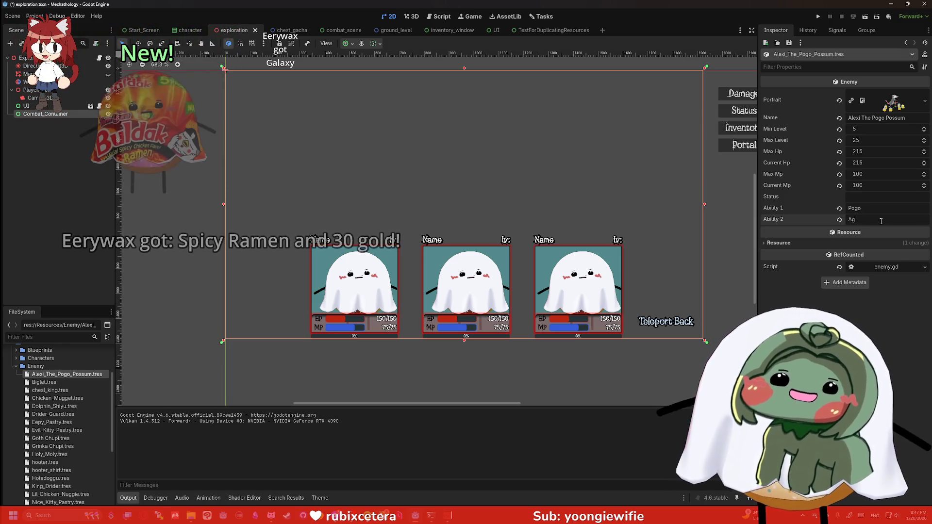